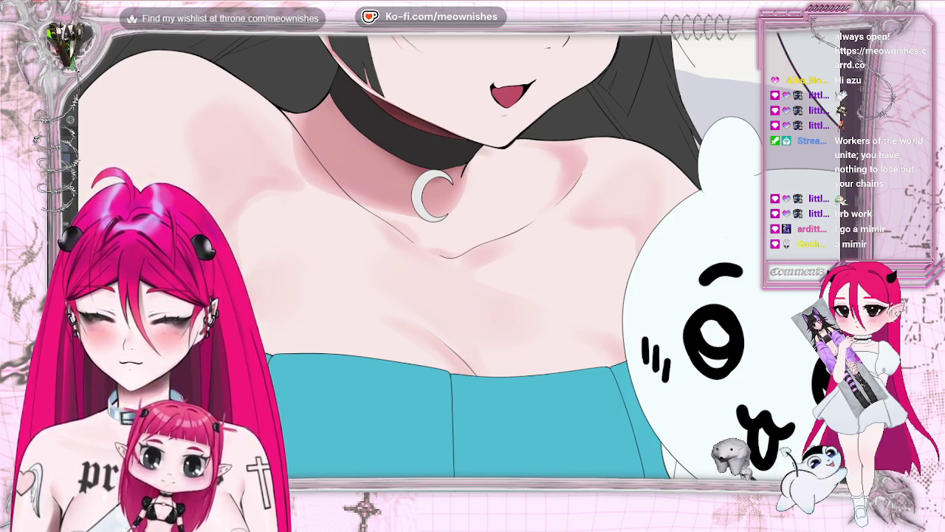
Step: Pan to the chest and rotate the canvas to a comfortable angle for shading the collarbone
scroll(458, 251, "left", 5)
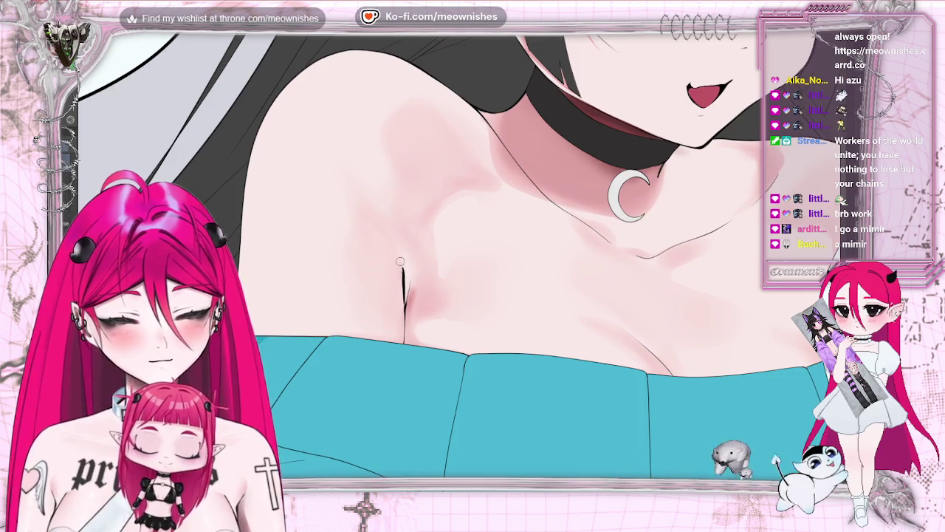
scroll(408, 290, "down", 5)
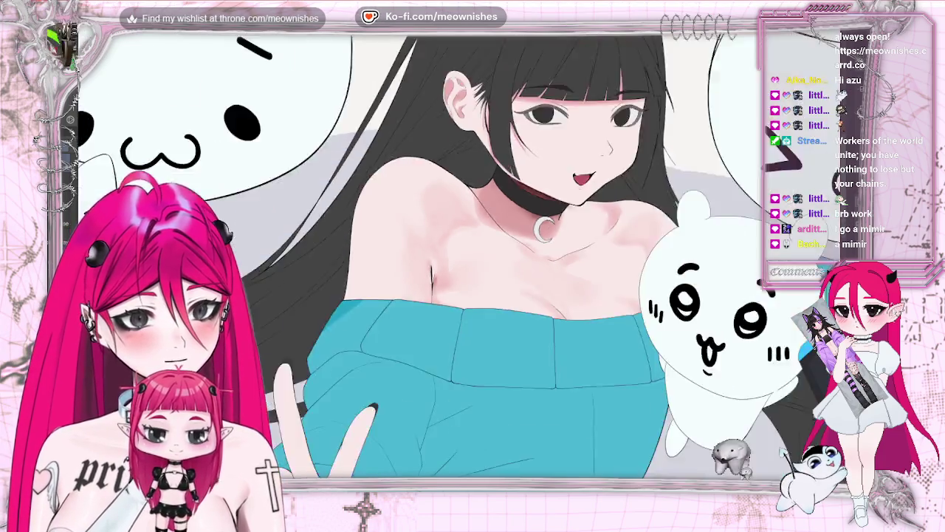
scroll(403, 288, "up", 3)
scroll(403, 288, "up", 2)
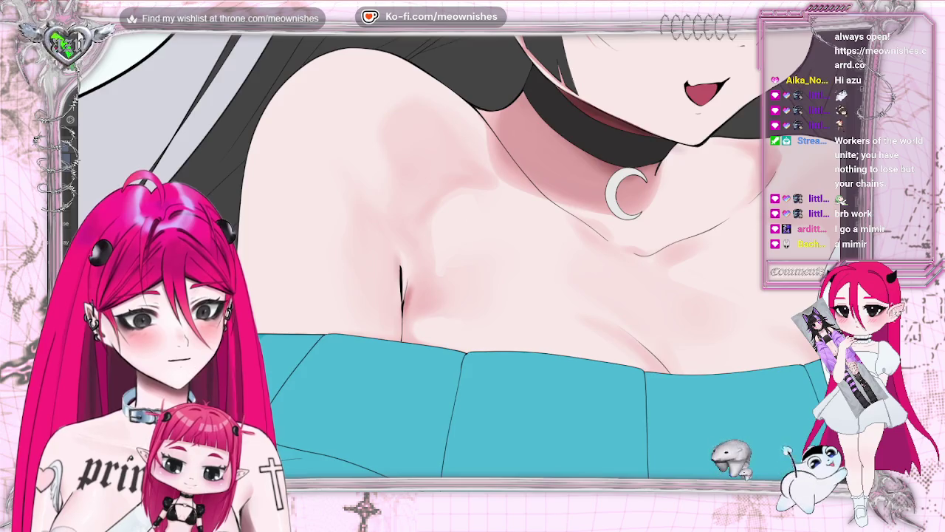
scroll(530, 364, "right", 3)
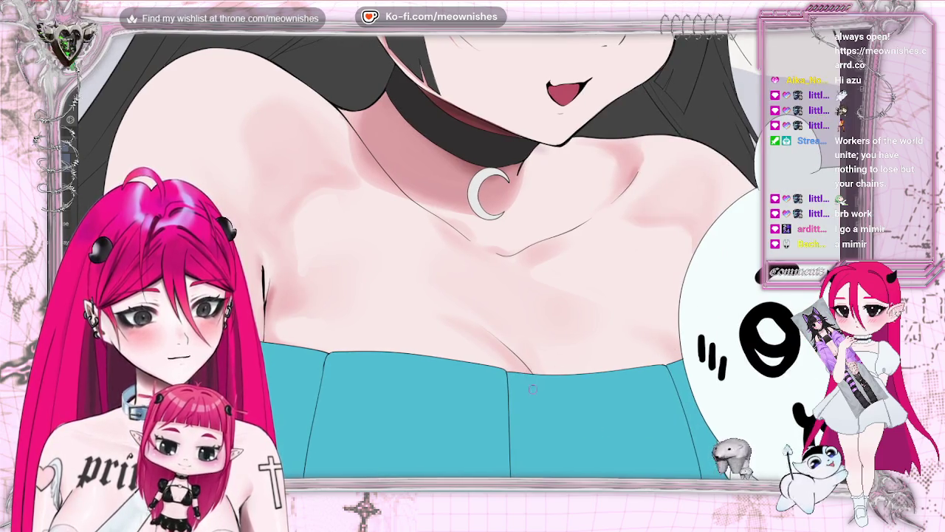
left_click_drag(545, 389, 480, 369)
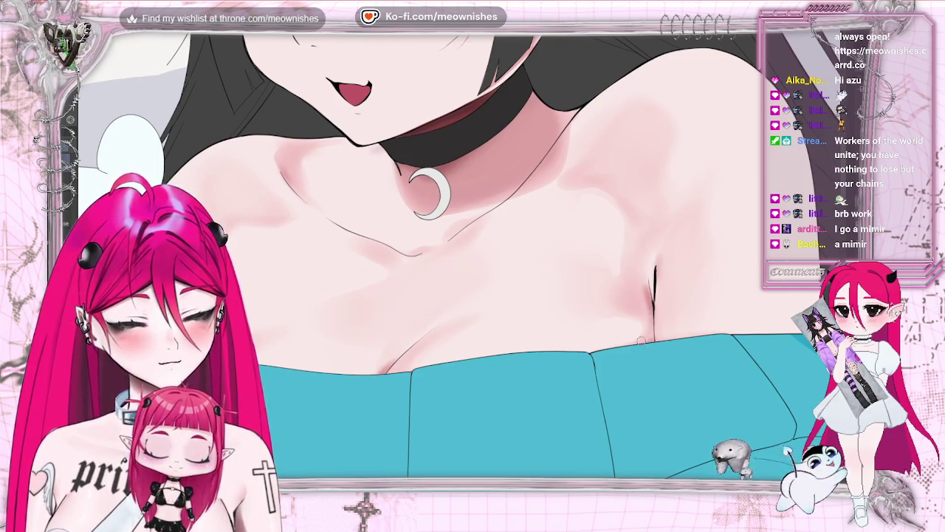
left_click_drag(636, 356, 702, 347)
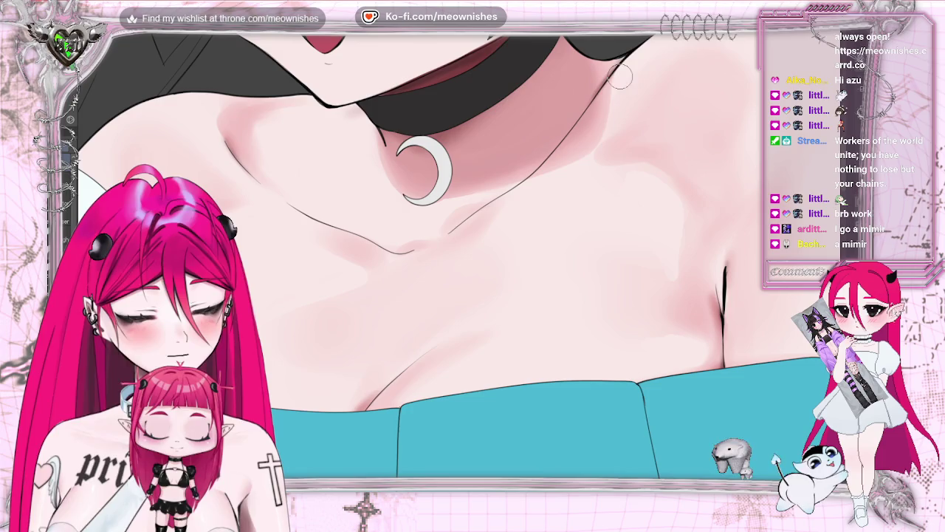
scroll(432, 280, "down", 1)
scroll(432, 279, "down", 1)
scroll(432, 279, "down", 1)
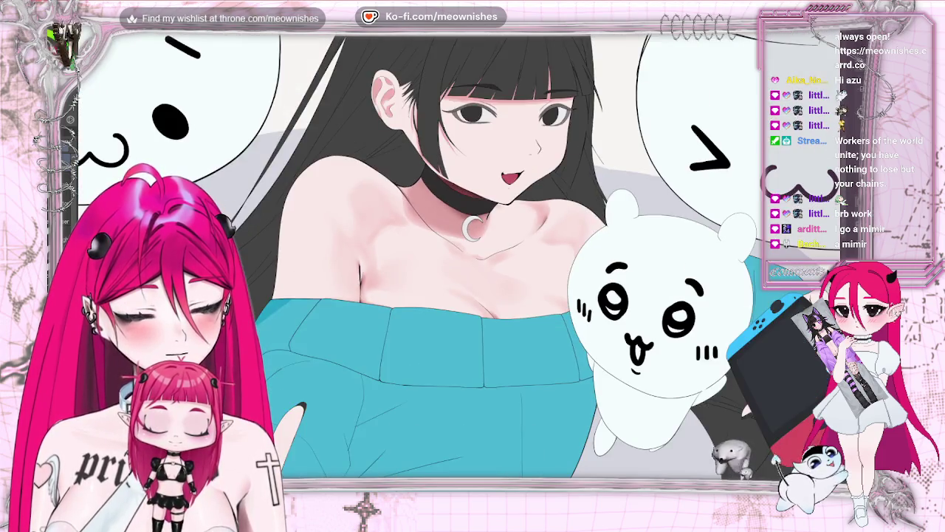
scroll(432, 279, "down", 1)
scroll(462, 257, "up", 2)
scroll(461, 258, "up", 2)
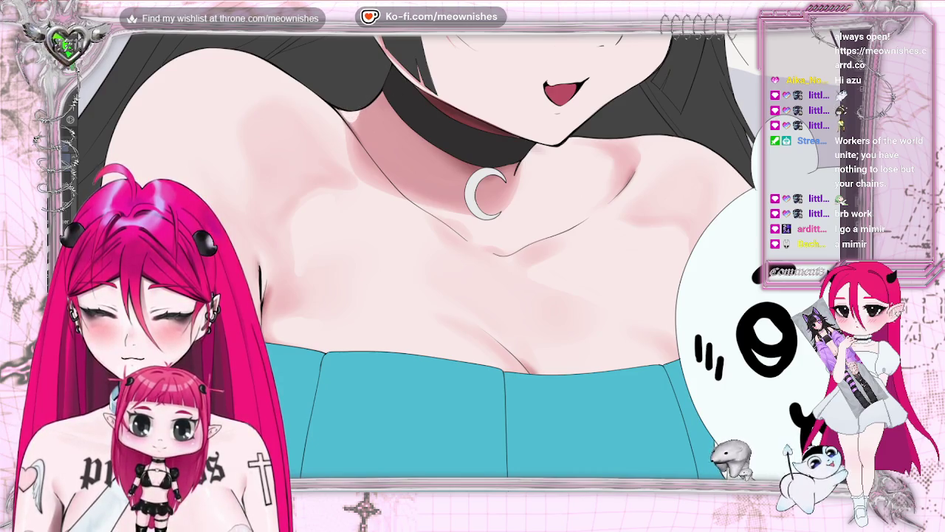
key("ctrl+minus")
key("ctrl+minus")
key("ctrl+minus")
key("ctrl+plus")
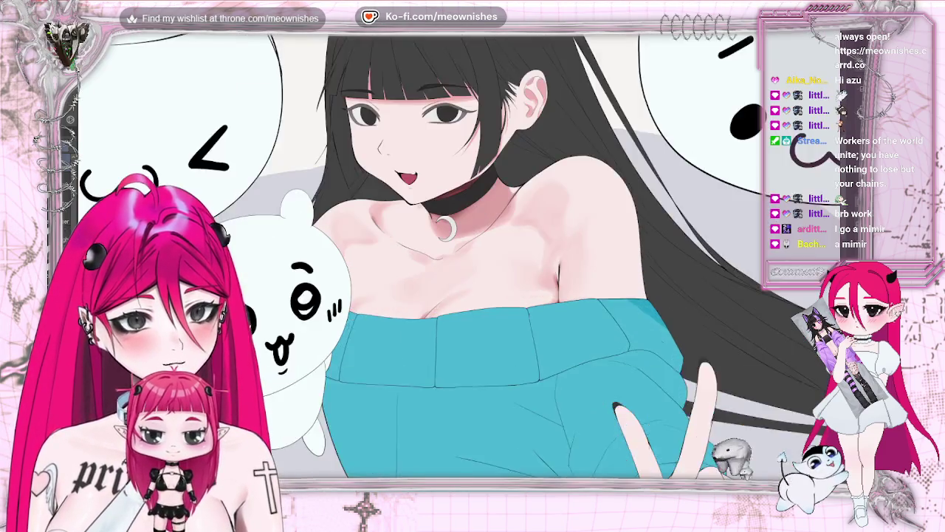
key("ctrl+plus")
key("ctrl+plus")
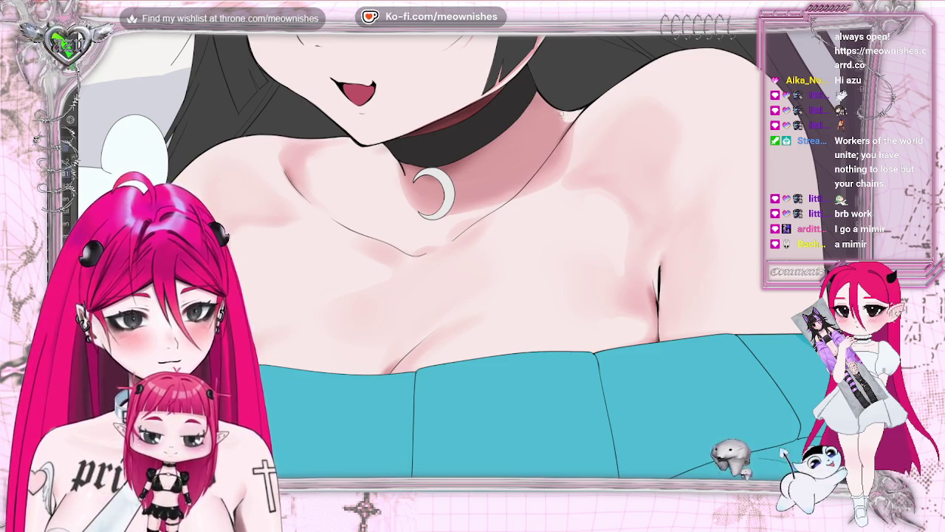
key("h")
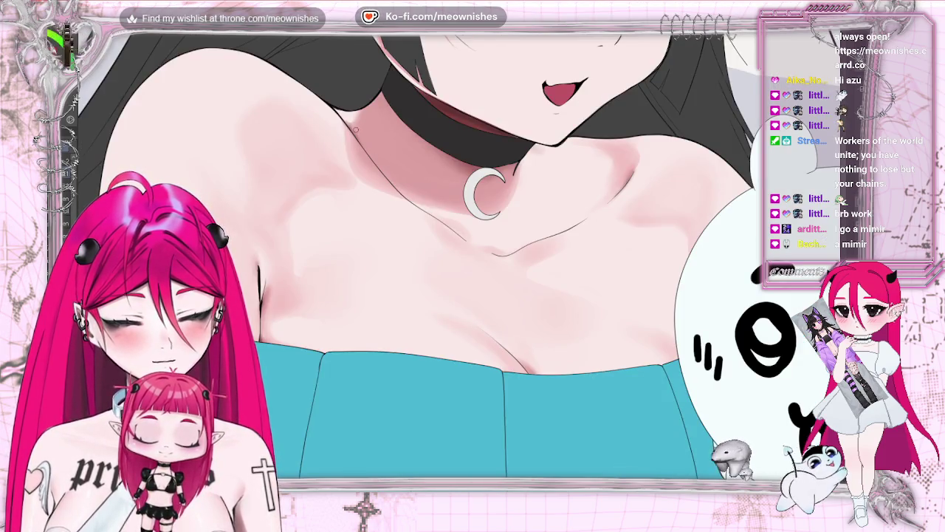
scroll(432, 278, "down", 3)
Step: Zoom out, mirror the canvas and enlarge the brush to blend the chest and collarbone shadows
scroll(431, 278, "down", 2)
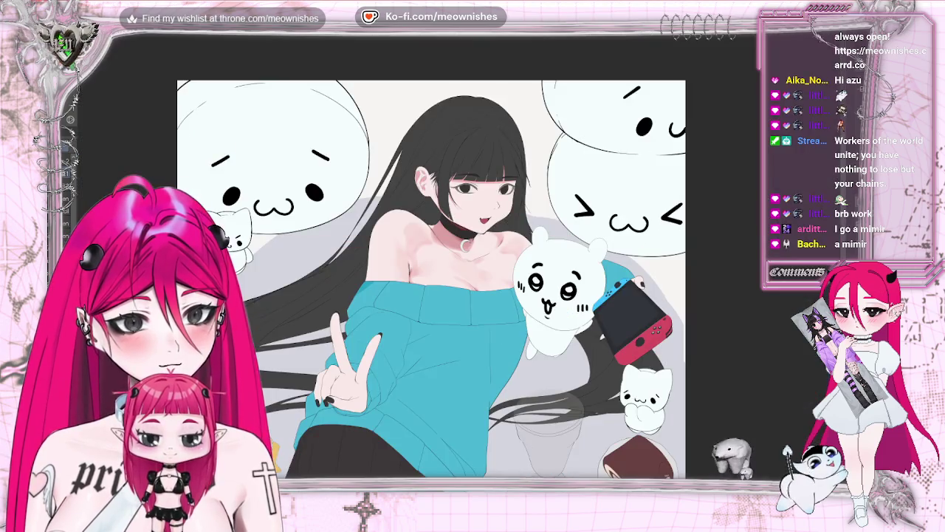
scroll(456, 257, "up", 5)
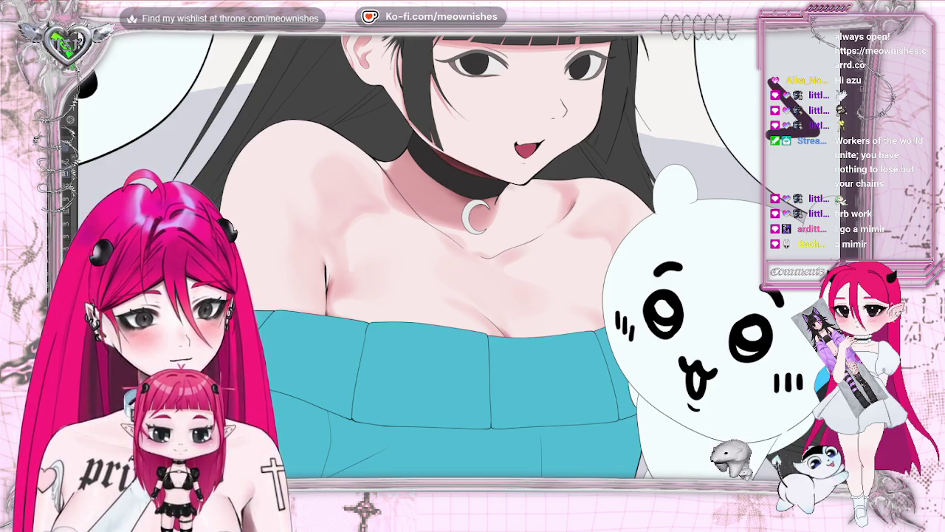
key("ctrl+0")
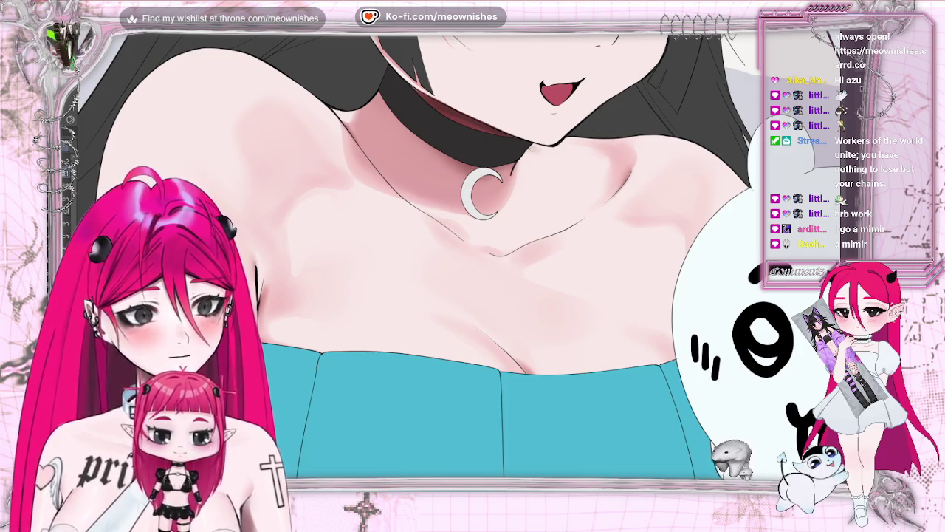
key("h")
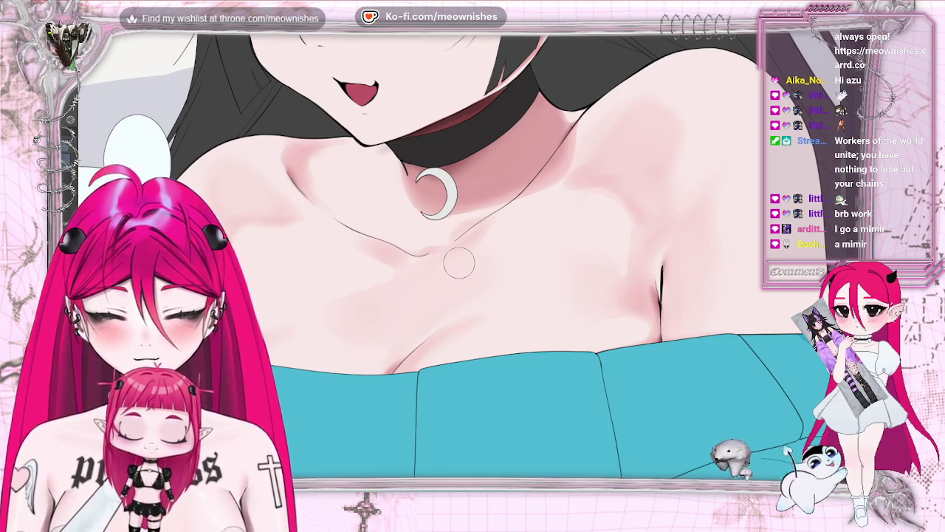
key("bracketright")
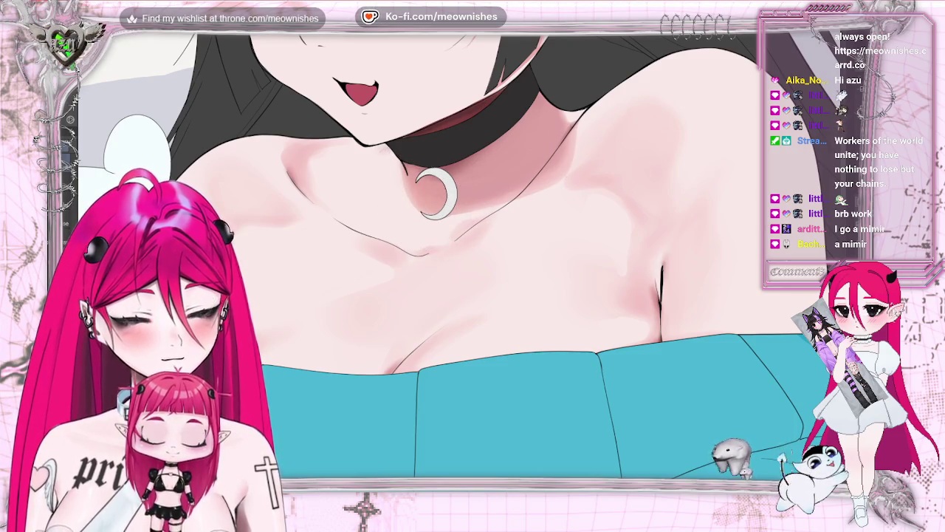
scroll(443, 222, "down", 2)
scroll(443, 222, "down", 2)
Step: Zoom in near the pendant to airbrush the collarbone shadows
scroll(443, 251, "down", 2)
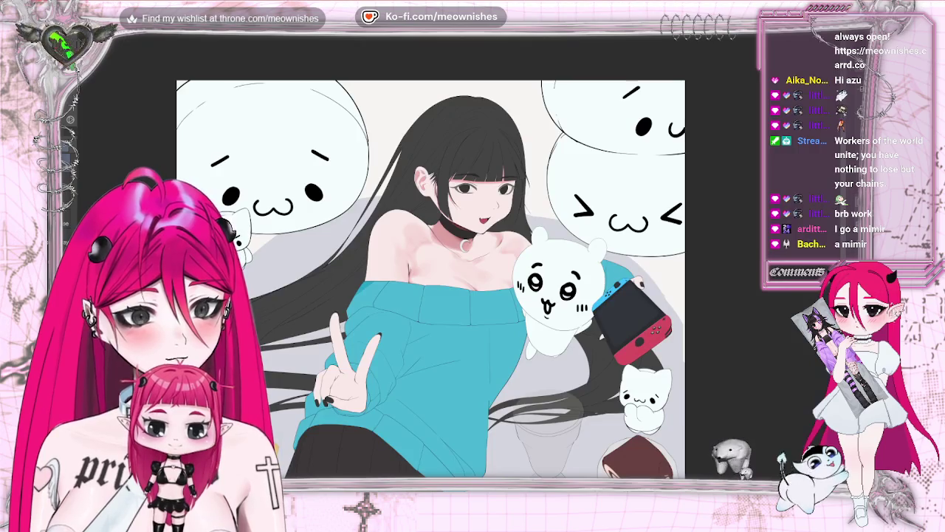
scroll(443, 251, "up", 3)
scroll(465, 221, "up", 2)
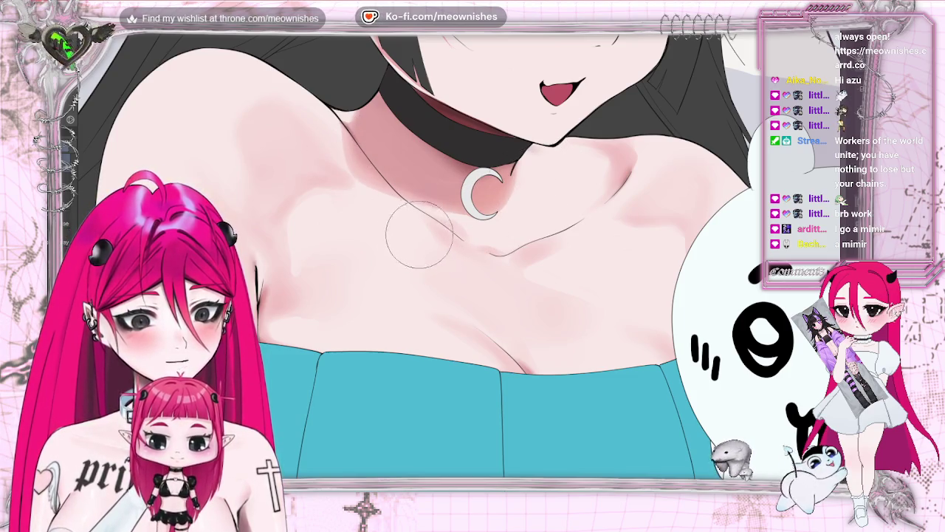
Step: Mirror the canvas and fit the whole illustration to the screen to review the shading
key("ctrl+0")
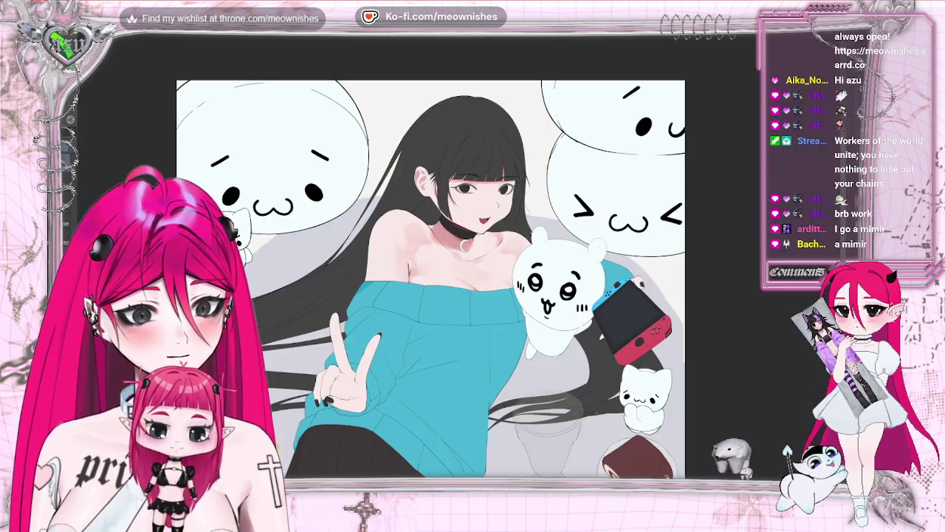
scroll(529, 184, "down", 2)
scroll(528, 185, "up", 5)
scroll(529, 185, "up", 3)
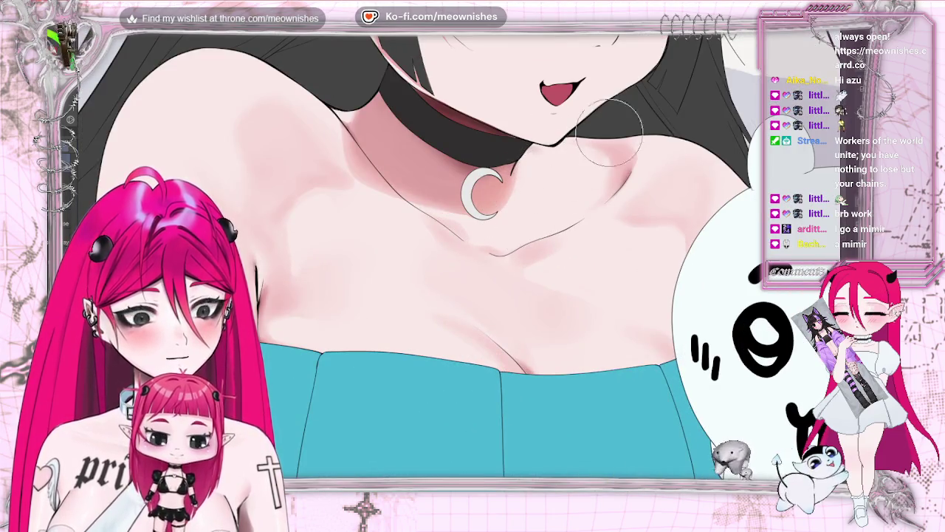
key("h")
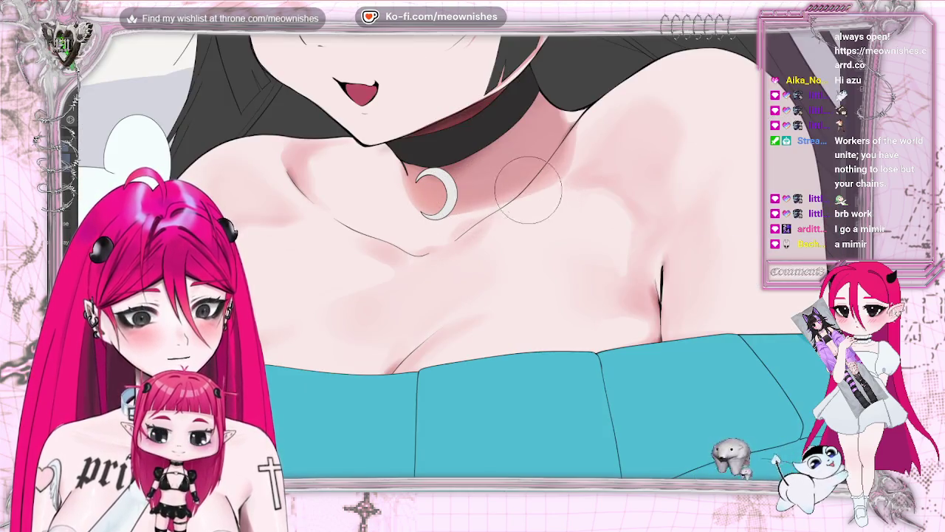
key("ctrl+0")
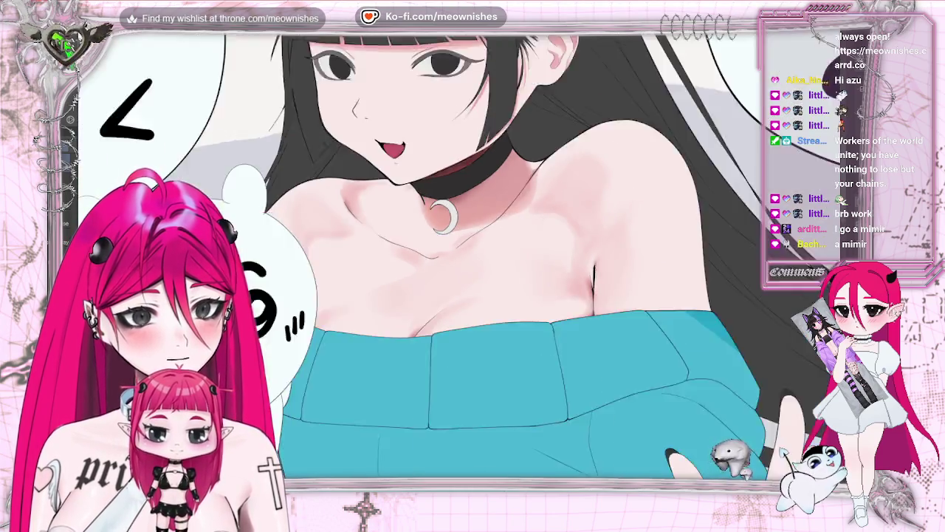
Step: Restore the unflipped view and shade the collarbone and chest, then zoom out to include the face
key("h")
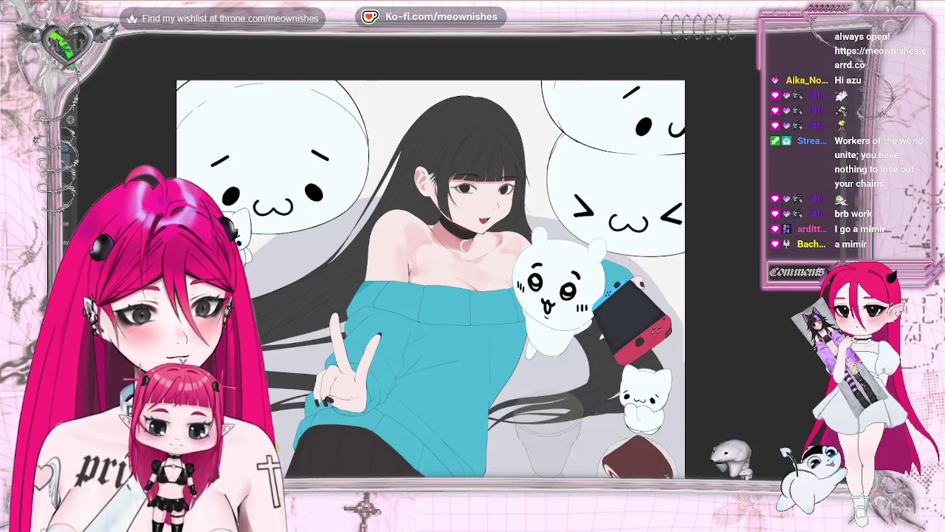
scroll(459, 255, "down", 2)
scroll(459, 255, "down", 1)
scroll(460, 255, "up", 3)
scroll(459, 255, "up", 3)
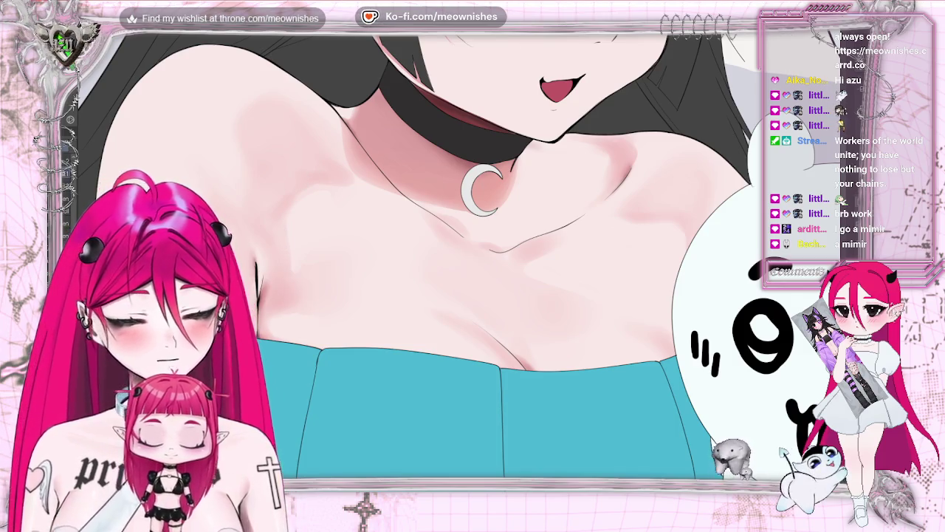
key("ctrl+minus")
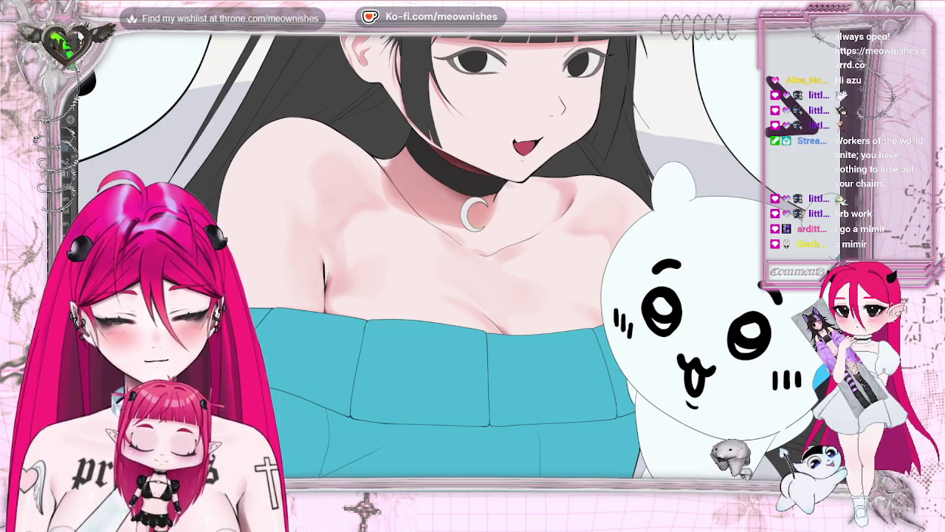
scroll(421, 255, "down", 5)
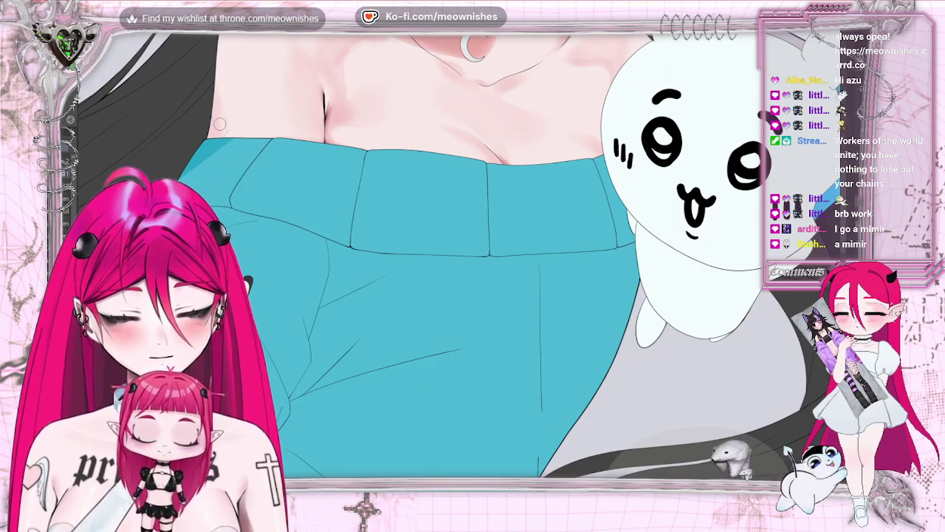
key("ctrl+0")
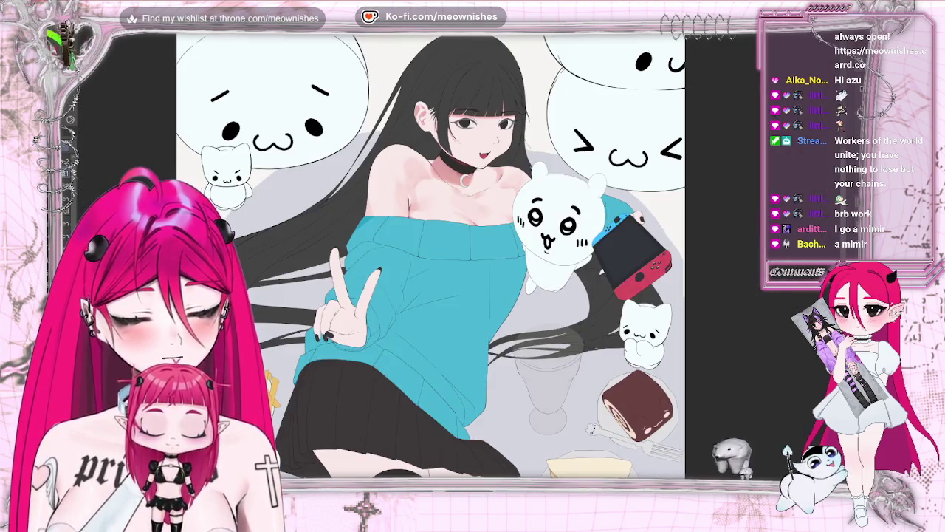
key("ctrl+1")
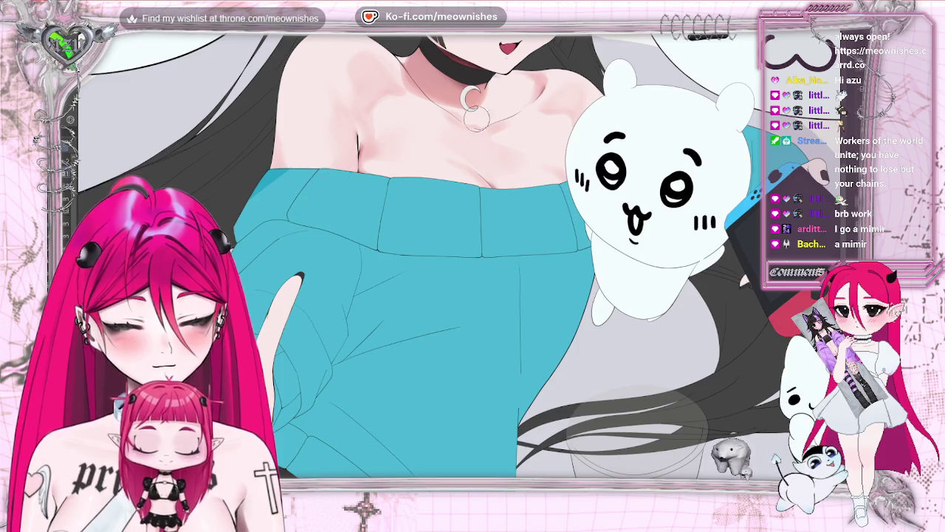
key("ctrl+0")
scroll(443, 266, "down", 1)
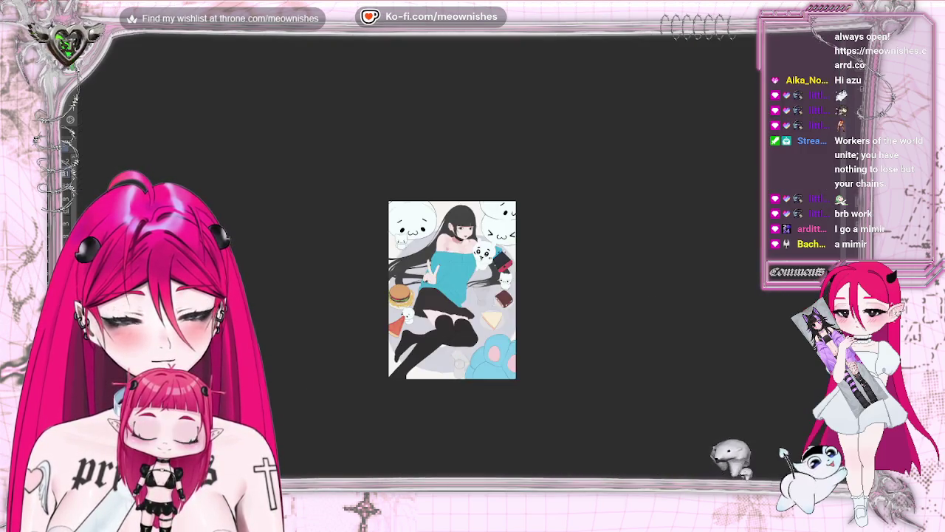
scroll(443, 266, "up", 3)
scroll(443, 266, "up", 2)
scroll(443, 266, "up", 1)
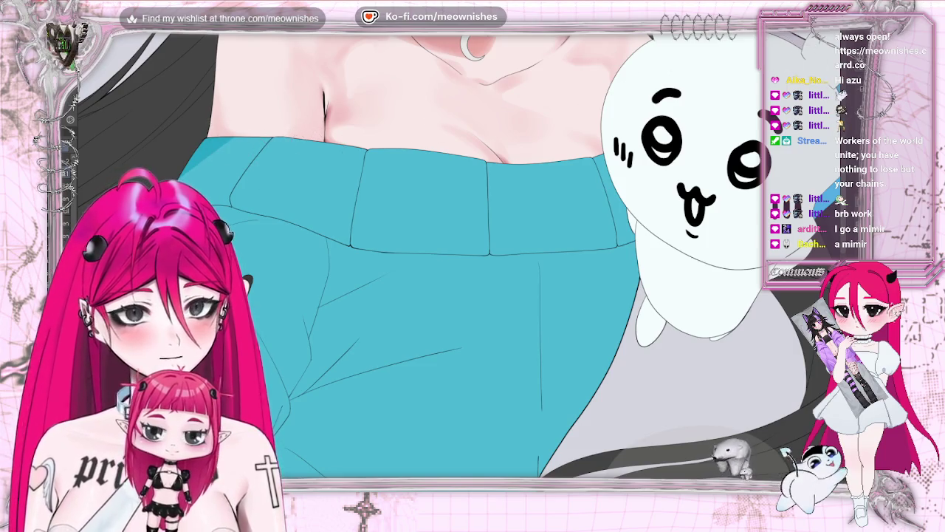
scroll(443, 265, "down", 2)
scroll(443, 266, "down", 2)
scroll(443, 266, "up", 1)
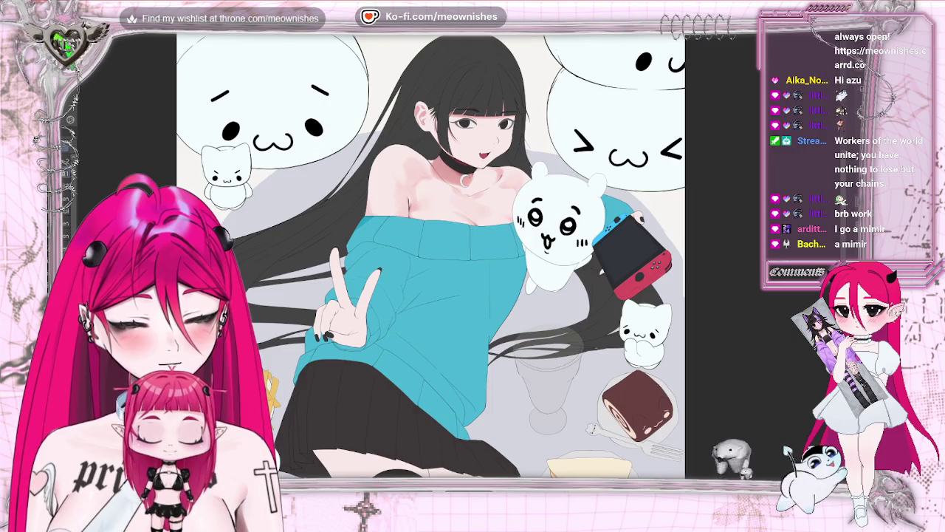
scroll(671, 149, "up", 2)
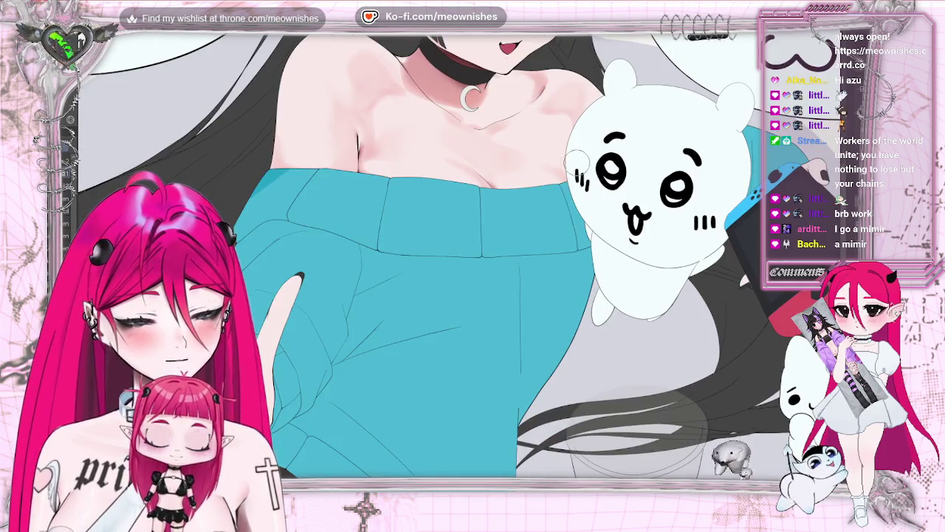
scroll(553, 225, "down", 1)
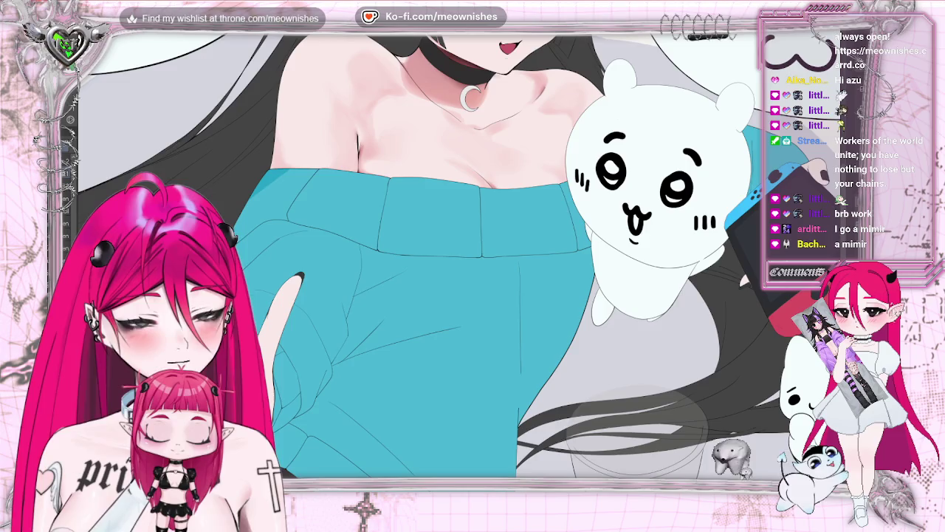
scroll(553, 225, "down", 2)
scroll(554, 225, "down", 2)
scroll(421, 232, "down", 2)
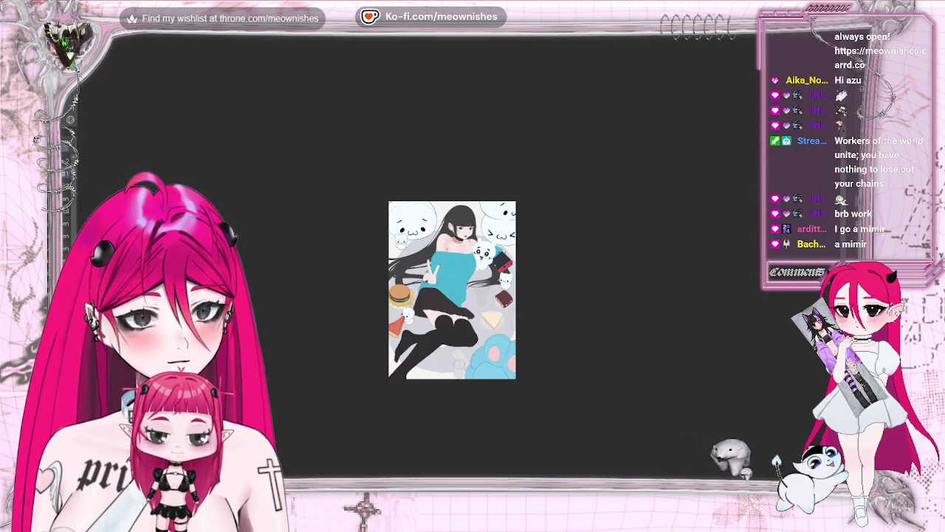
scroll(470, 241, "up", 5)
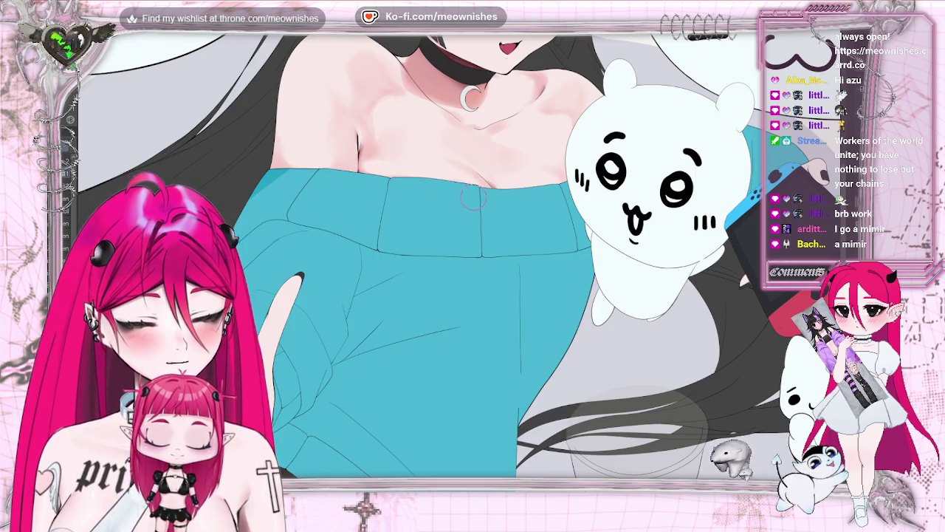
scroll(472, 258, "down", 3)
scroll(472, 258, "down", 2)
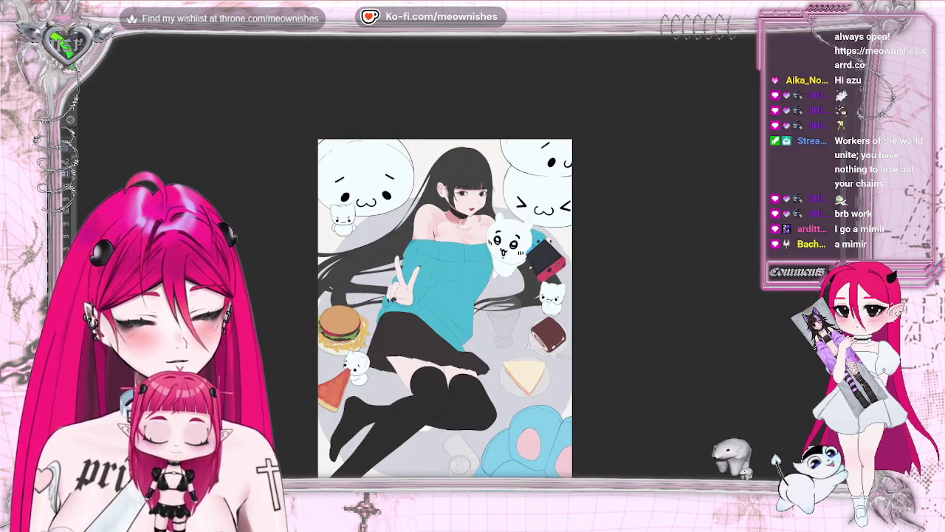
scroll(473, 259, "up", 3)
scroll(472, 258, "up", 3)
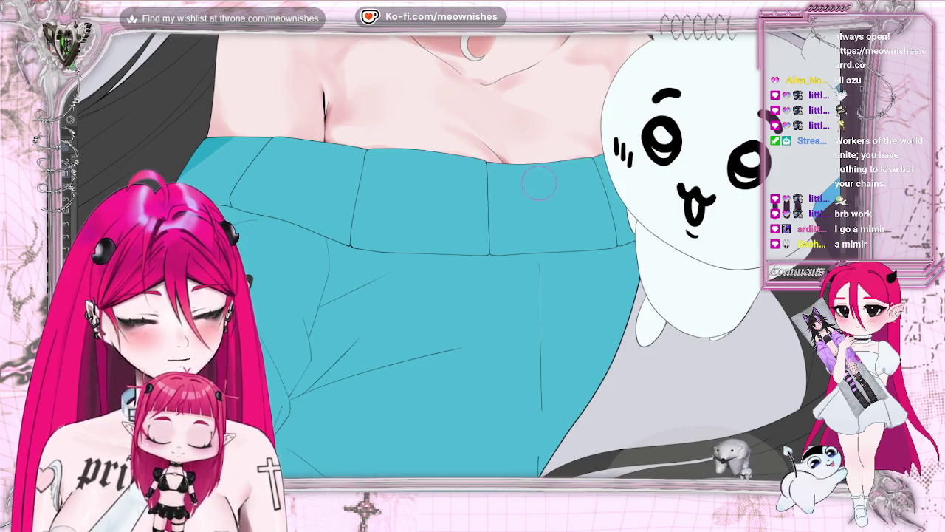
key("ctrl+0")
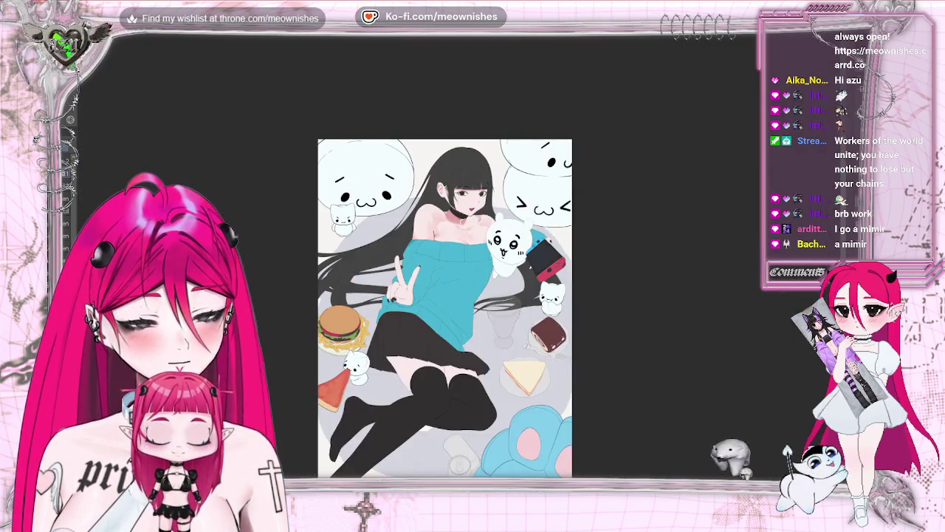
key("ctrl+alt+0")
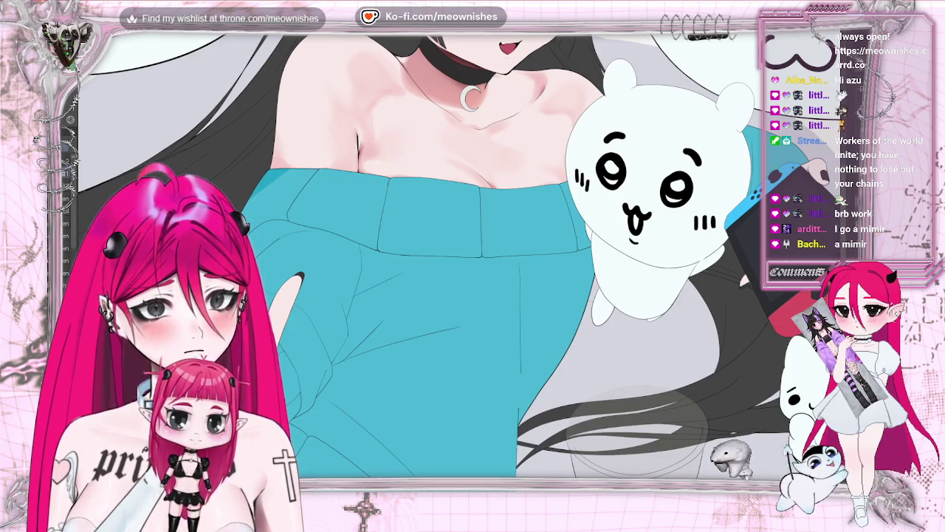
Step: Zoom in on the chest, then shrink to thumbnail size to judge the neck shading
key("ctrl+plus")
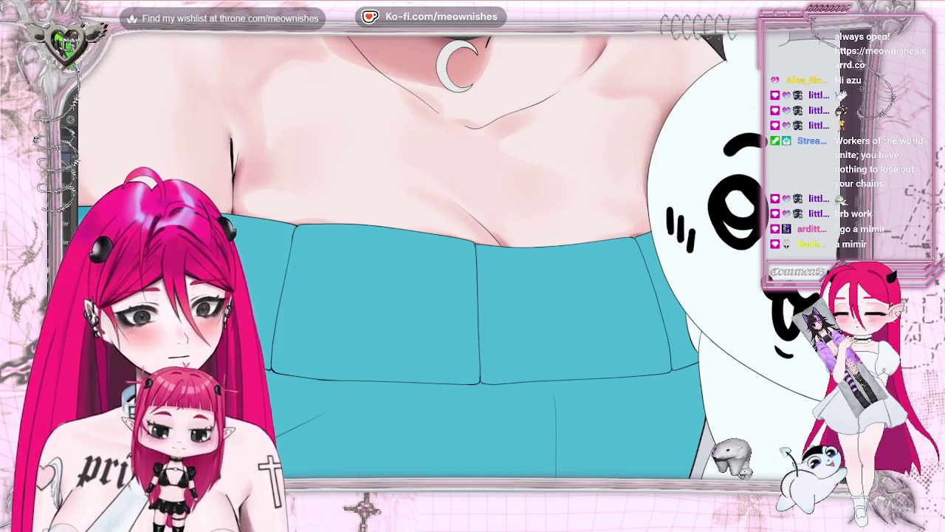
key("ctrl+0")
key("ctrl+minus")
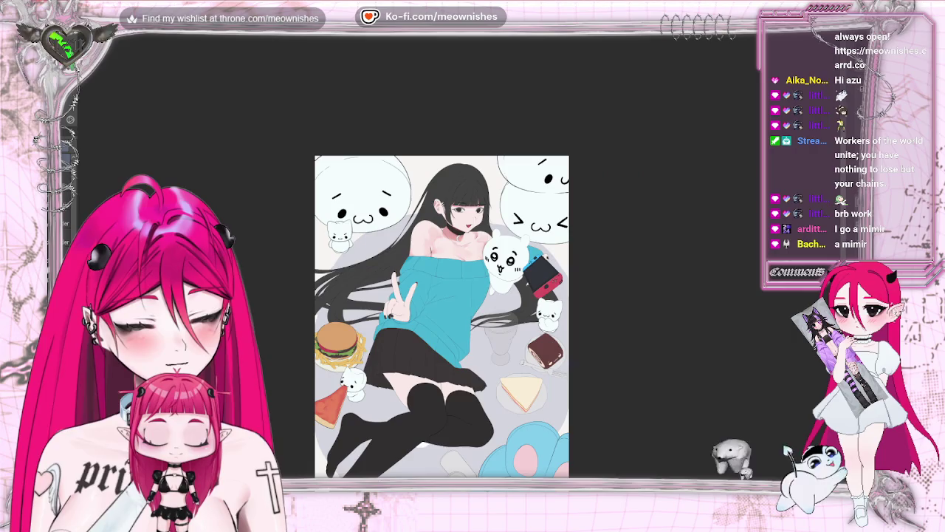
key("ctrl+minus")
key("ctrl+minus")
key("ctrl+plus")
key("ctrl+plus")
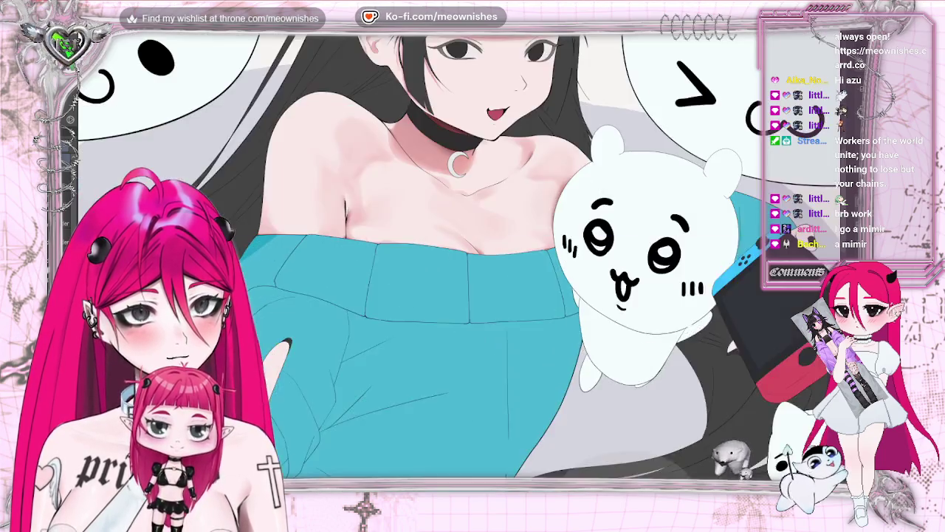
key("ctrl+plus")
key("ctrl+plus")
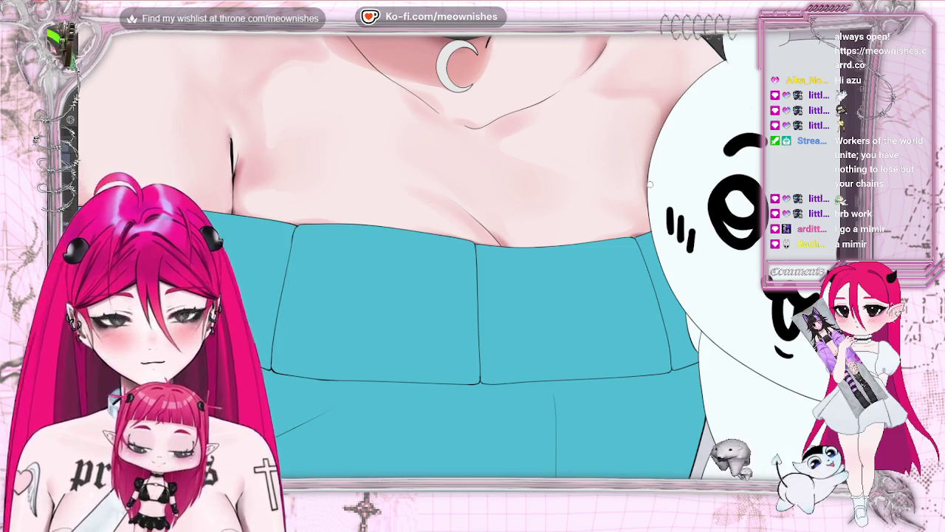
Step: Mirror the canvas to check the shoulder and collarbone shading, then restore it and zoom out
key("m")
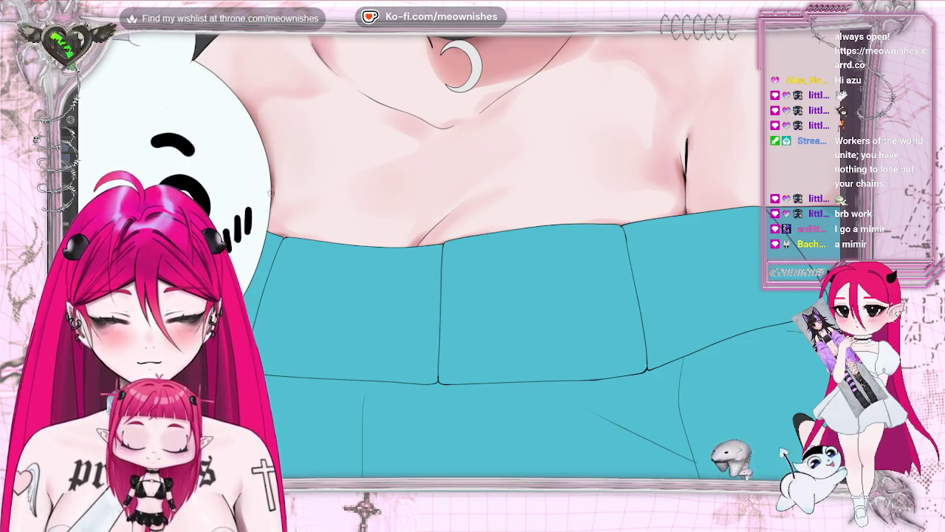
key("ctrl+0")
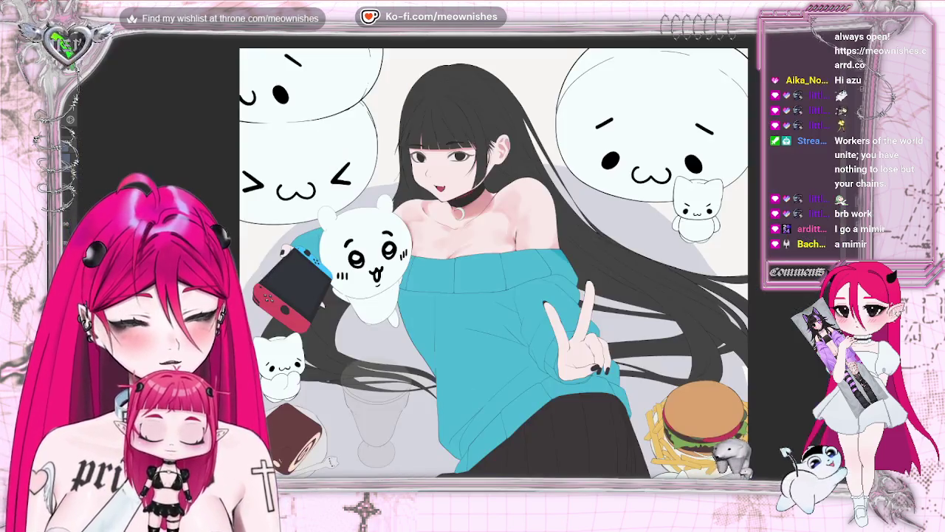
key("m")
key("ctrl+0")
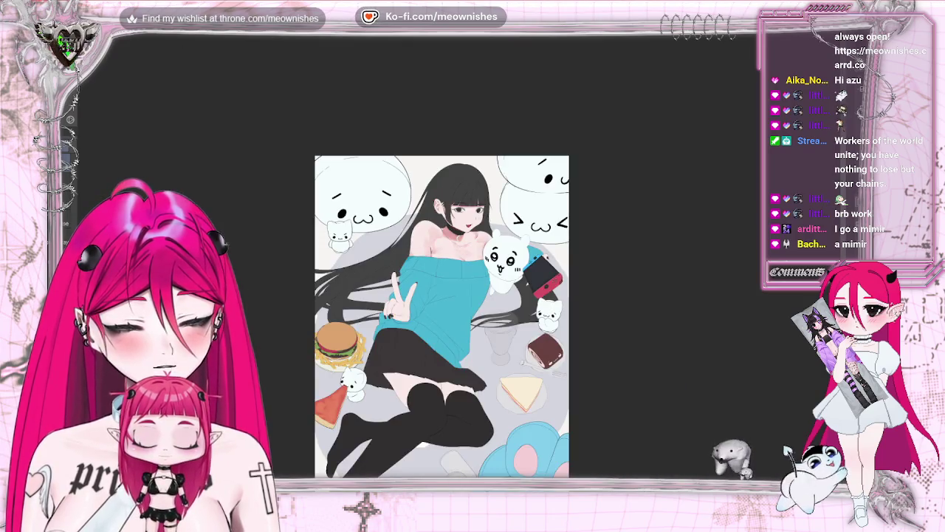
key("ctrl+plus")
key("ctrl+plus")
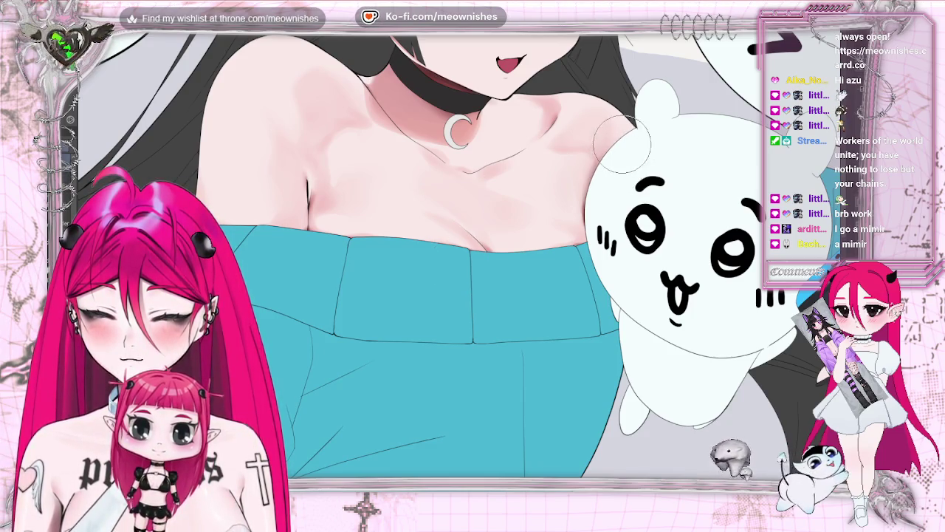
key("ctrl+minus")
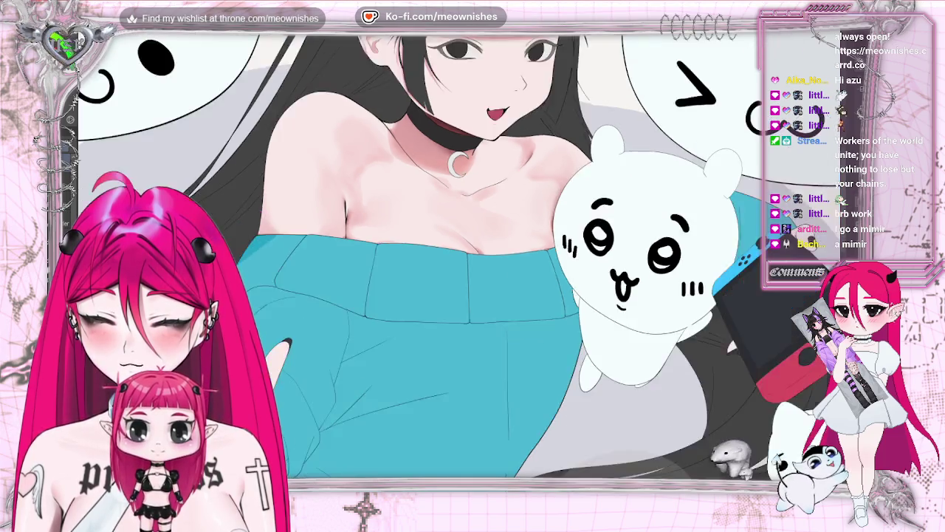
key("ctrl+minus")
key("ctrl+minus")
key("ctrl+plus")
key("ctrl+plus")
key("ctrl+plus")
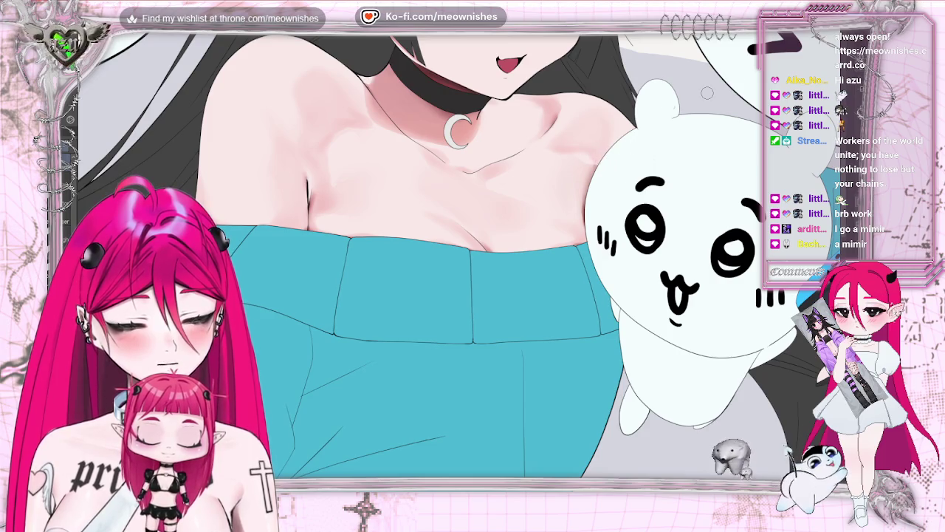
key("m")
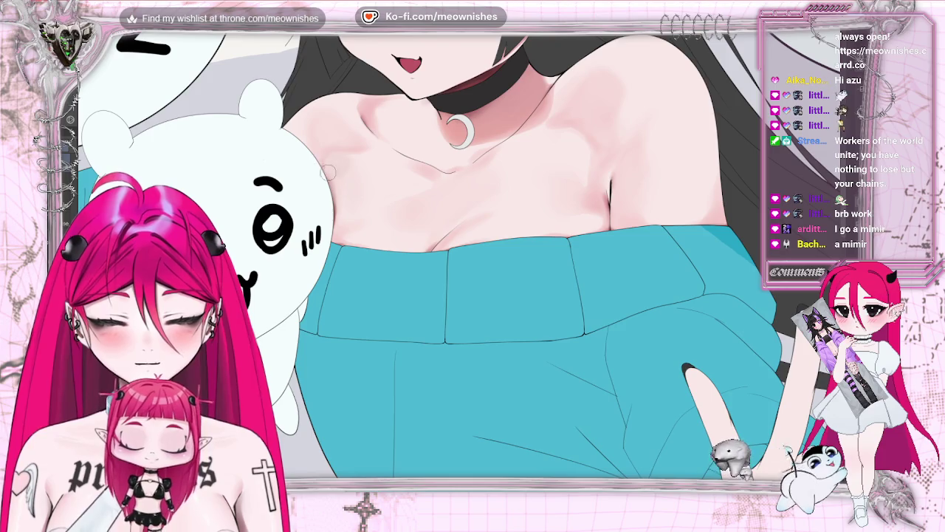
key("ctrl+minus")
Step: Darken the shadows around the neck and shoulder, undoing one stroke, then view the whole illustration
key("ctrl+minus")
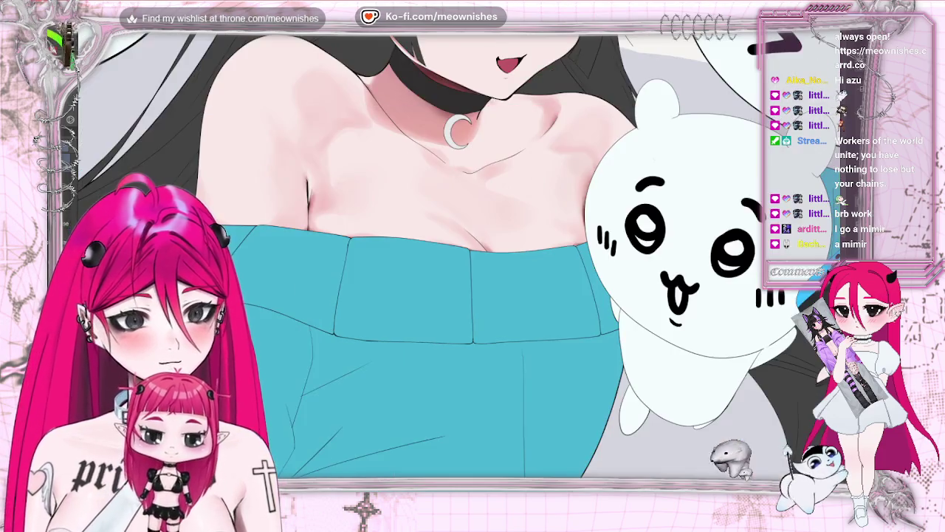
key("ctrl+minus")
key("ctrl+minus")
key("ctrl+minus")
key("ctrl+minus")
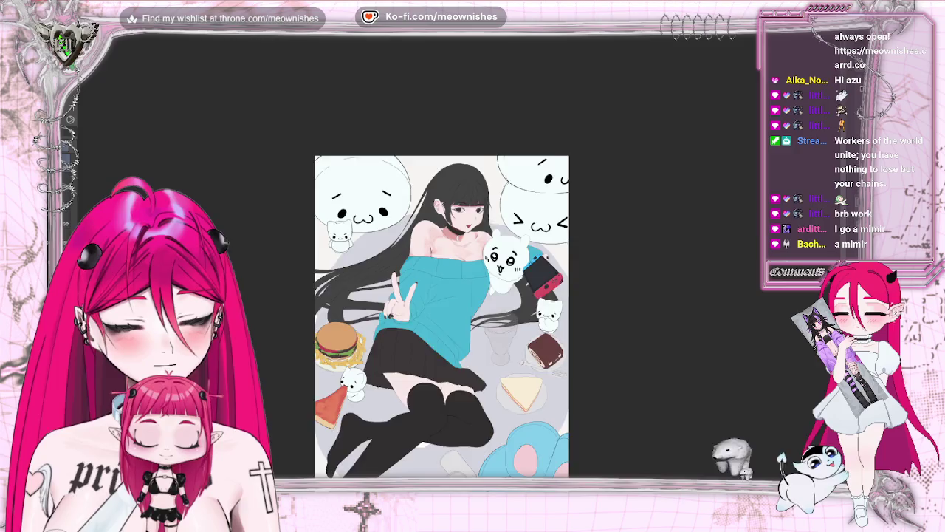
key("ctrl+plus")
key("ctrl+plus")
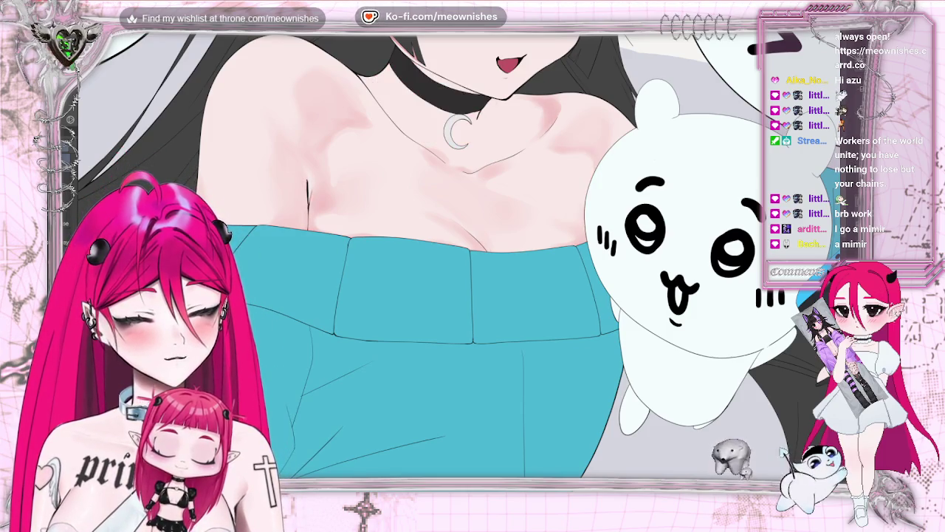
key("ctrl+z")
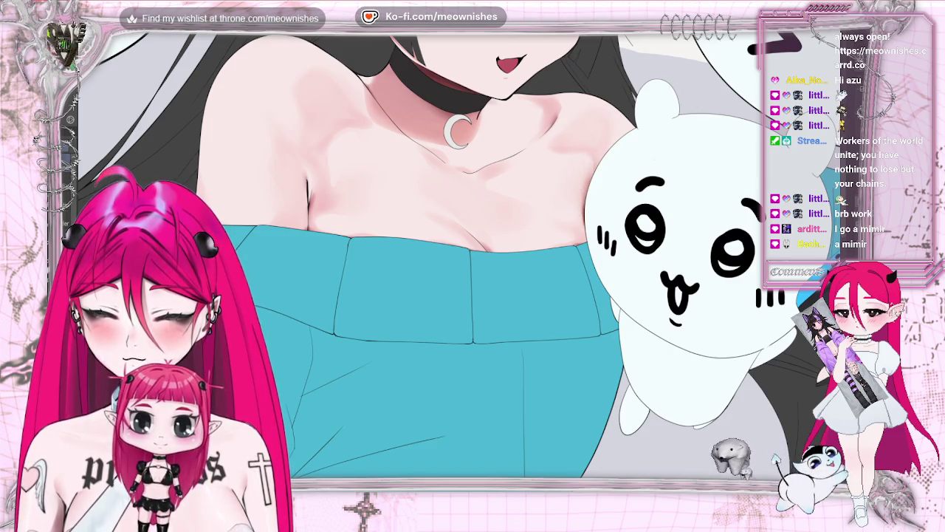
key("ctrl+0")
key("ctrl+0")
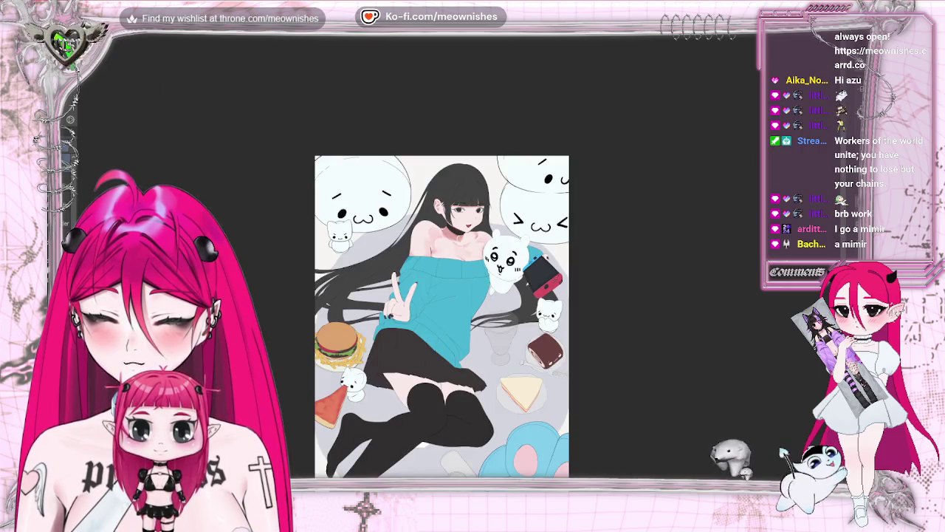
Step: Mirror the canvas briefly to check the neck and shoulder shading
scroll(451, 261, "up", 3)
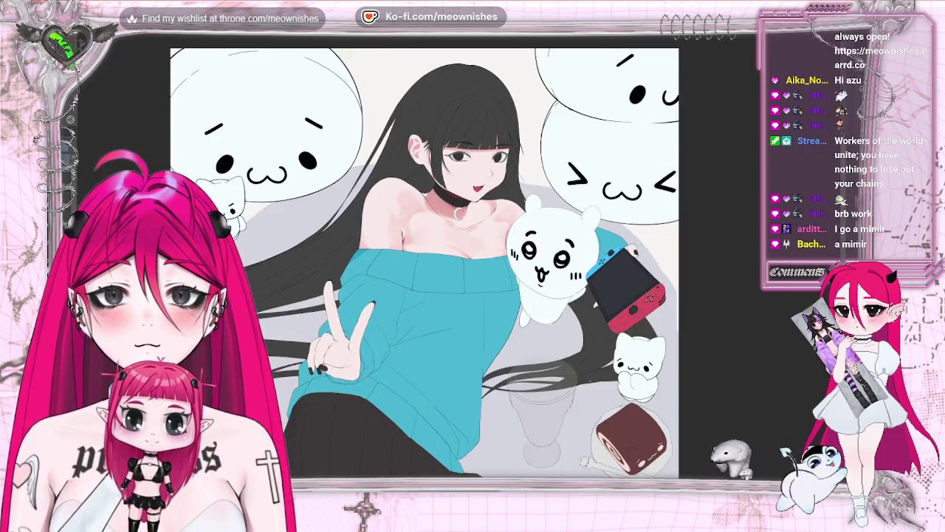
scroll(451, 261, "up", 3)
scroll(465, 258, "down", 1)
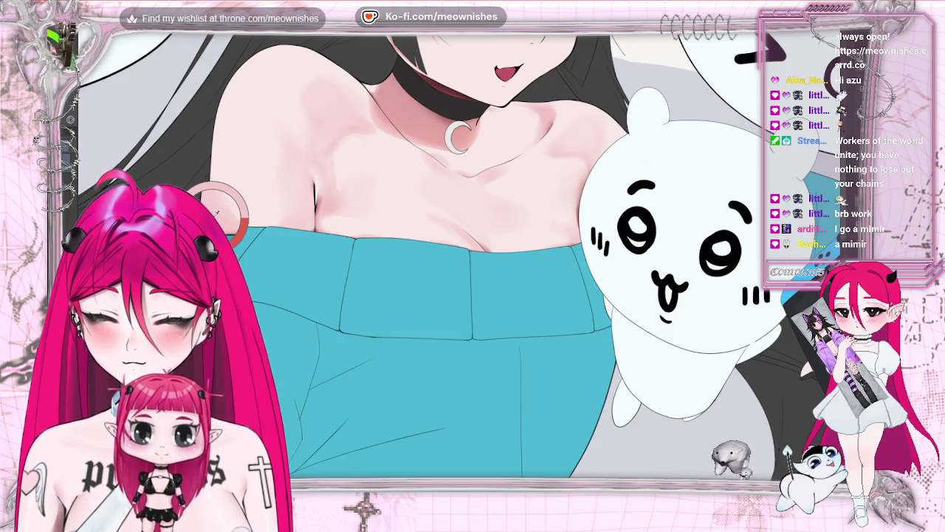
key("m")
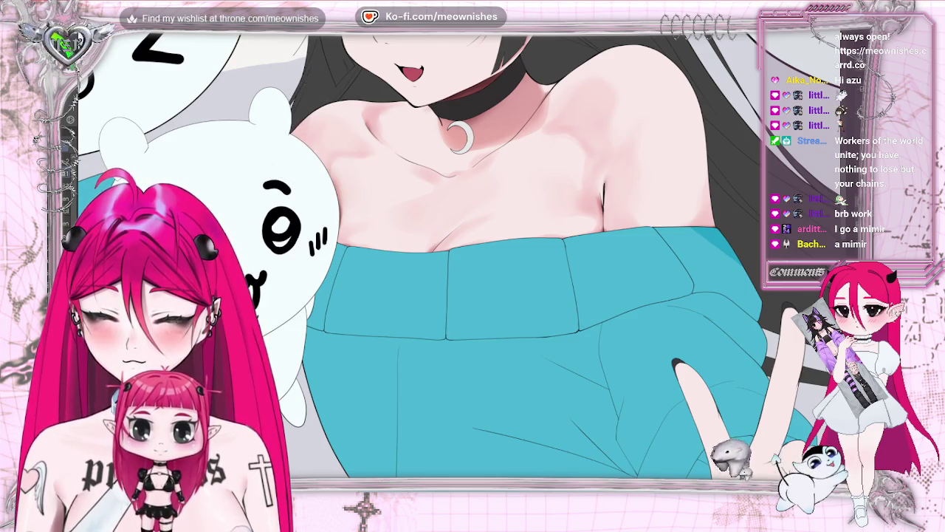
key("m")
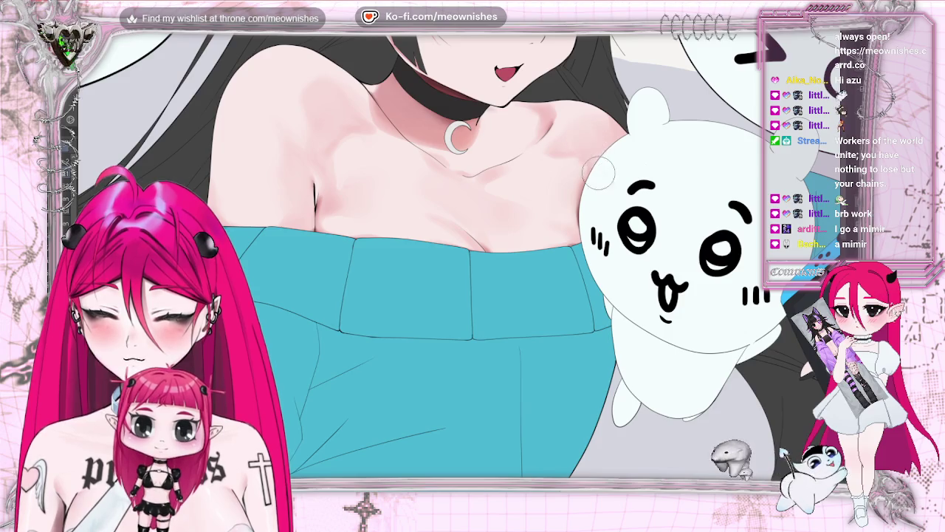
Step: Pan over the chest shading and zoom out to view the whole artwork
scroll(613, 164, "down", 3)
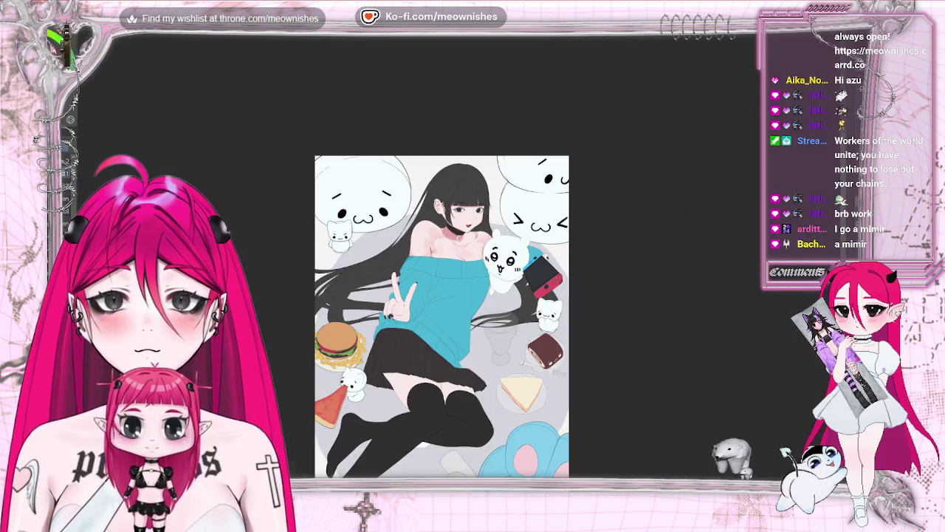
scroll(613, 164, "down", 3)
scroll(455, 271, "up", 2)
scroll(455, 271, "up", 2)
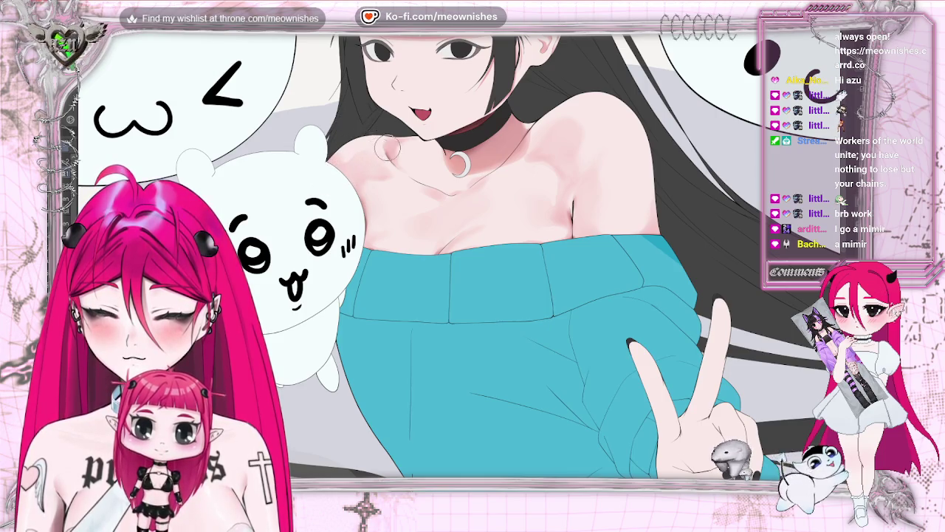
key("ctrl+minus")
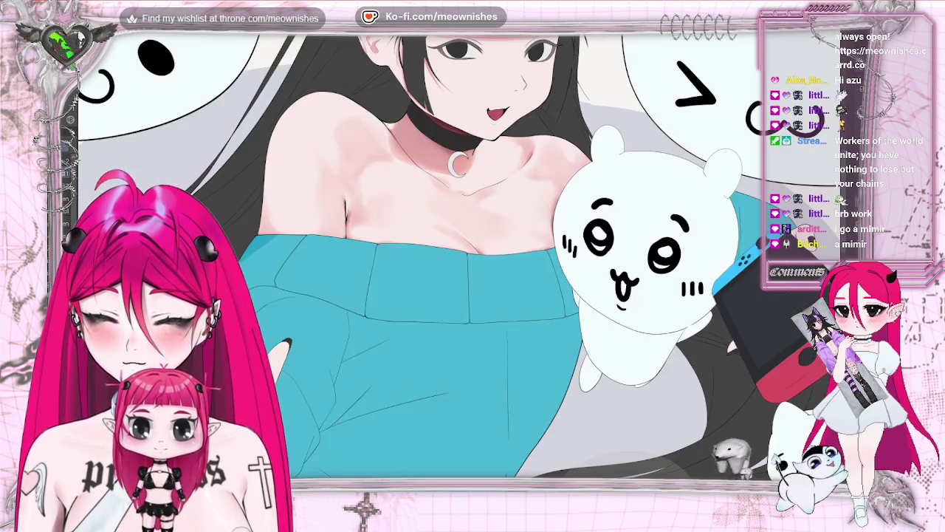
key("ctrl+minus")
key("ctrl+minus")
Step: Zoom in to deepen the cleavage shadows, then mirror and fit the canvas to check
key("ctrl+plus")
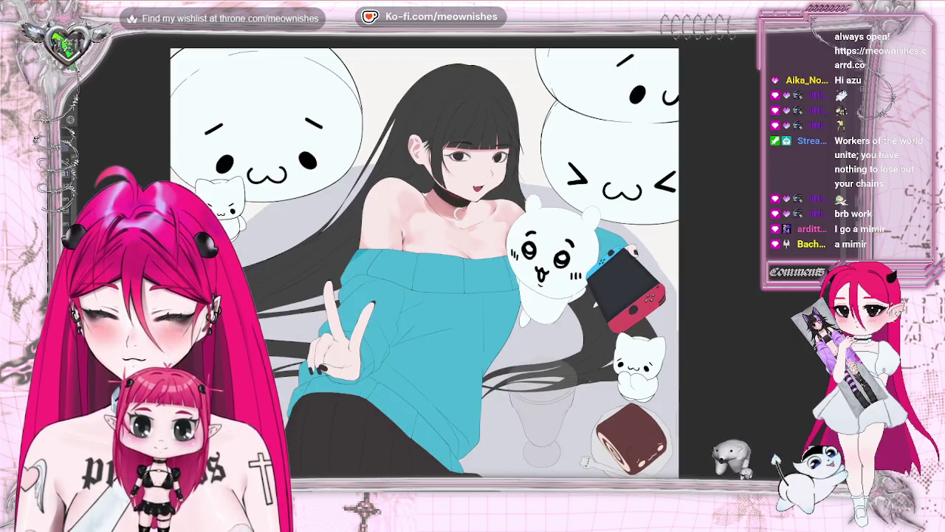
key("ctrl+plus")
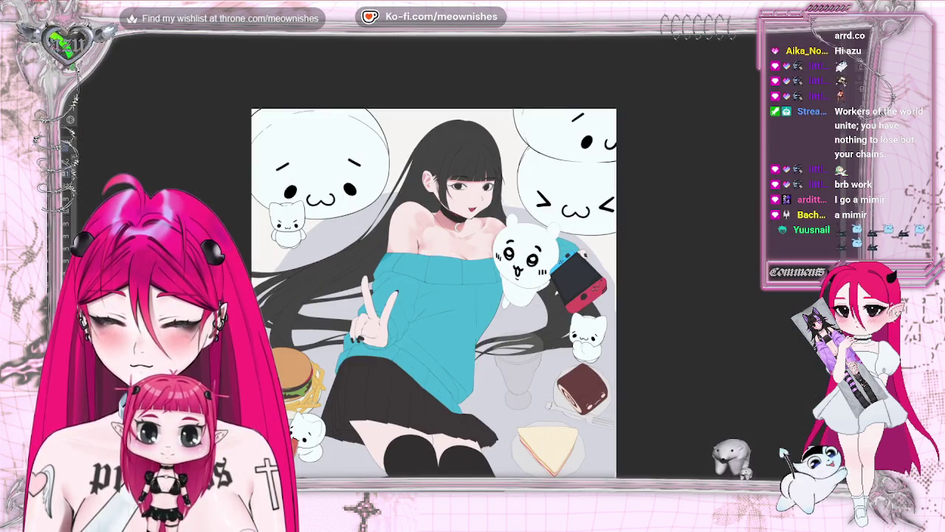
key("m")
key("m")
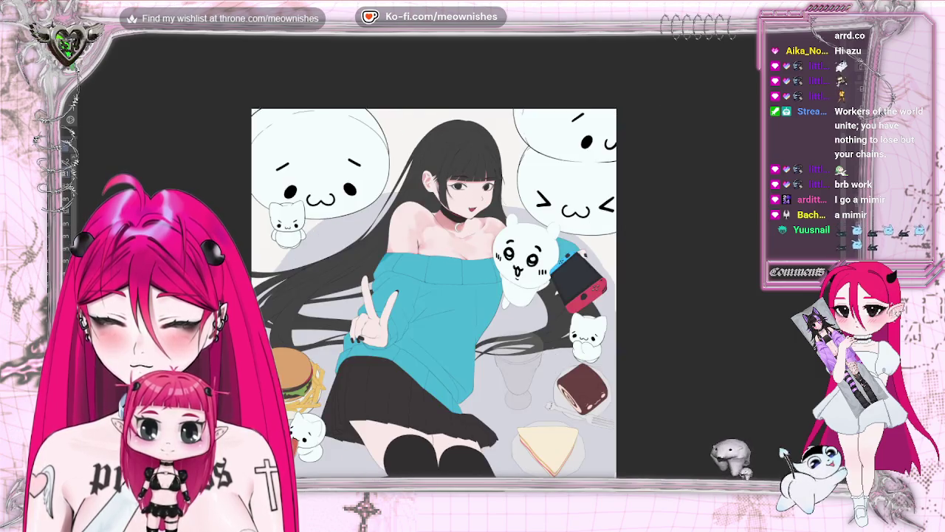
key("ctrl+0")
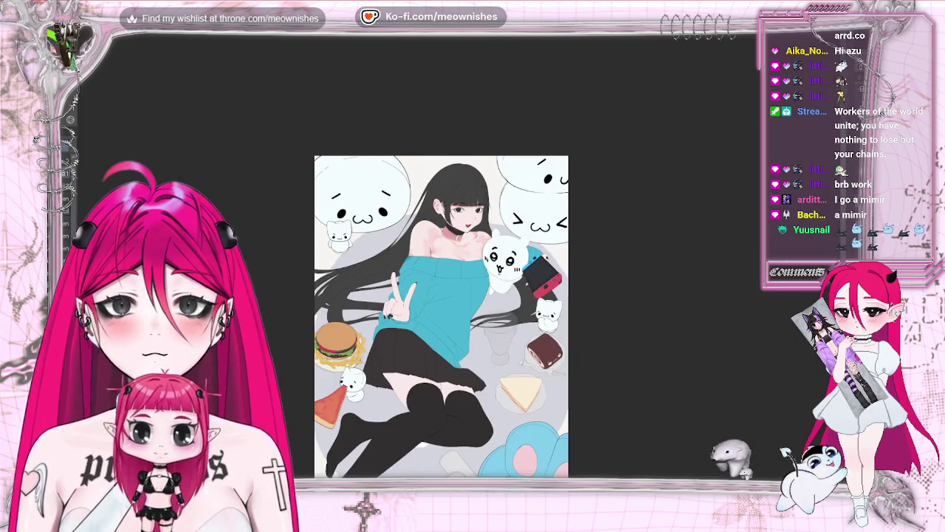
key("ctrl+plus")
key("ctrl+plus")
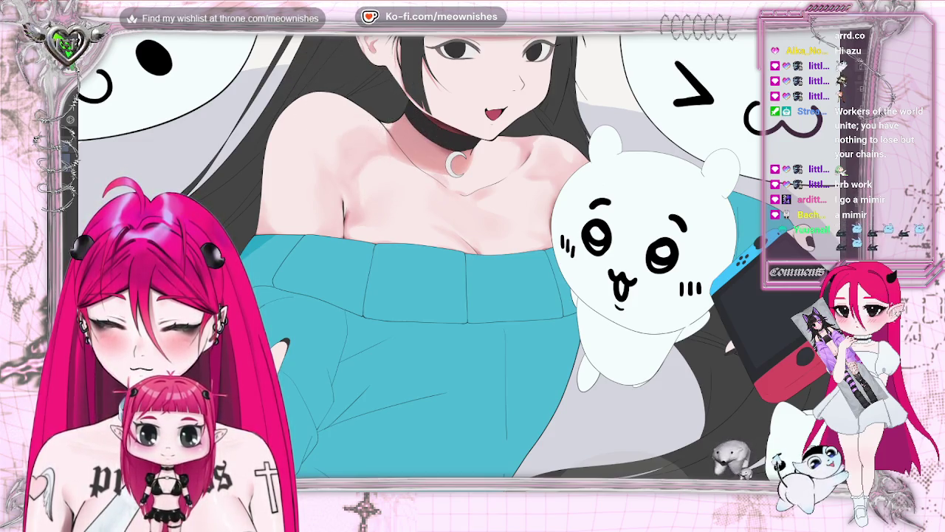
Step: Refine the upper chest shading above the teal sweater, briefly mirroring the view to check it
scroll(433, 294, "down", 3)
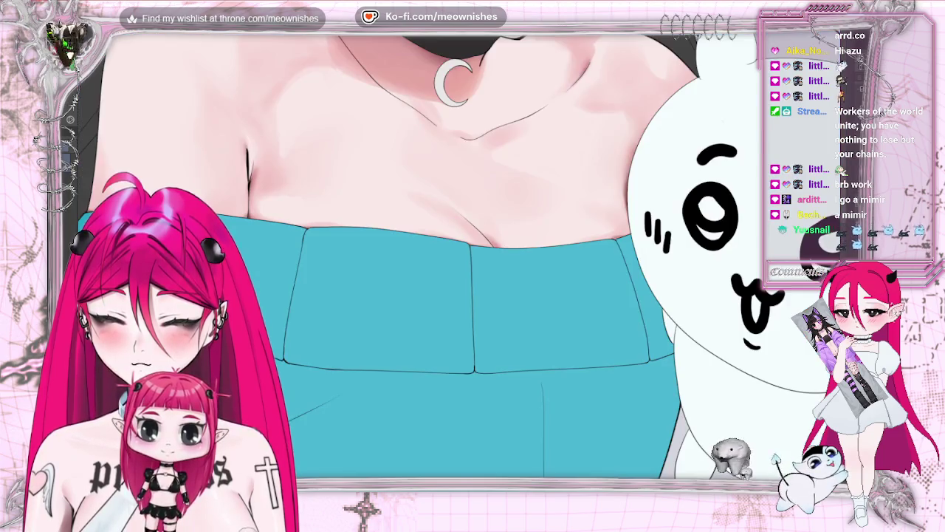
scroll(433, 293, "down", 2)
scroll(433, 293, "down", 2)
scroll(433, 293, "down", 1)
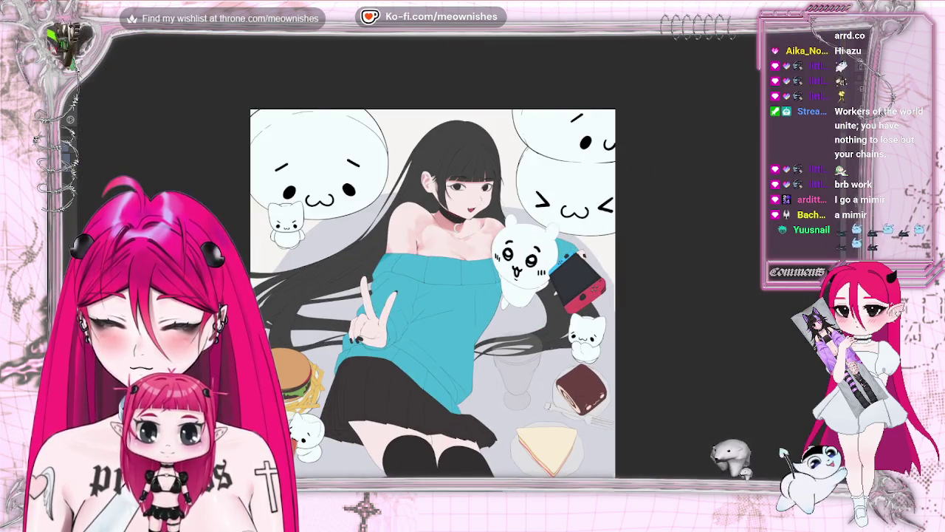
key("m")
key("m")
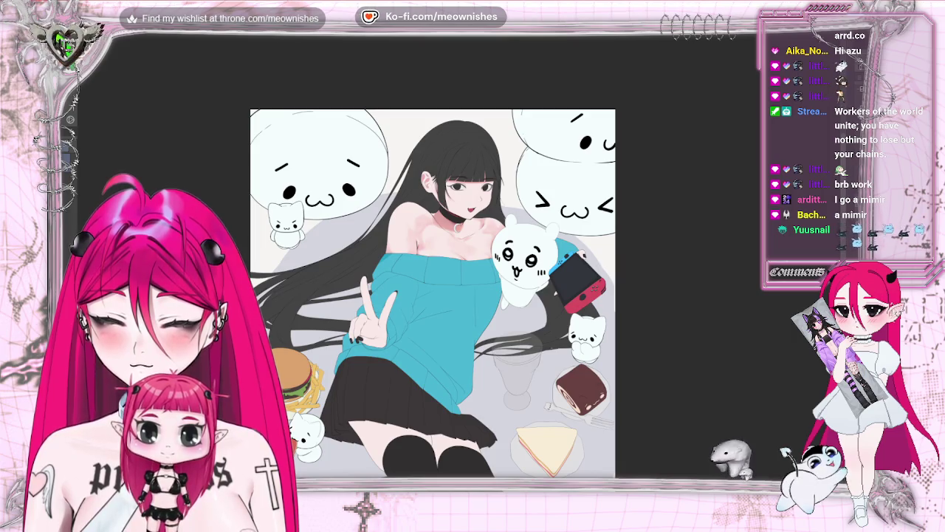
scroll(432, 293, "down", 1)
scroll(441, 316, "down", 2)
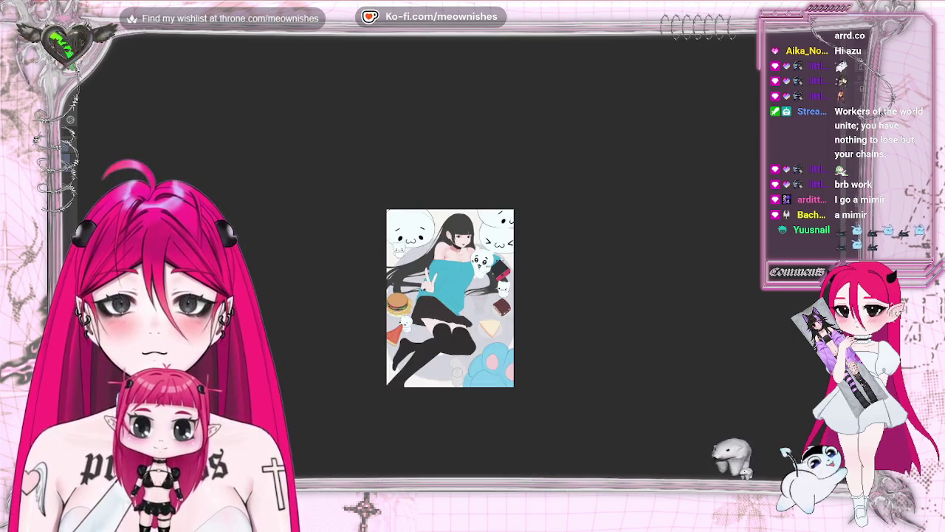
scroll(455, 266, "up", 2)
scroll(455, 265, "up", 1)
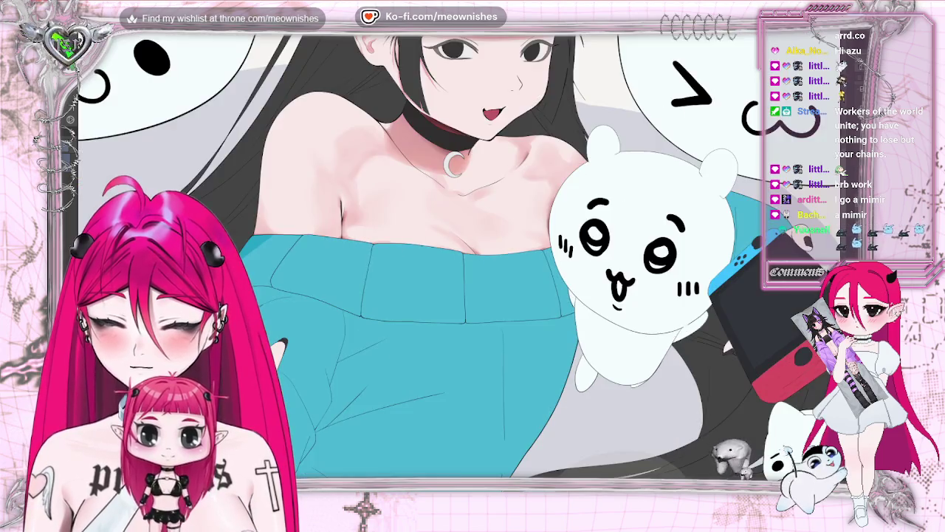
scroll(455, 266, "down", 1)
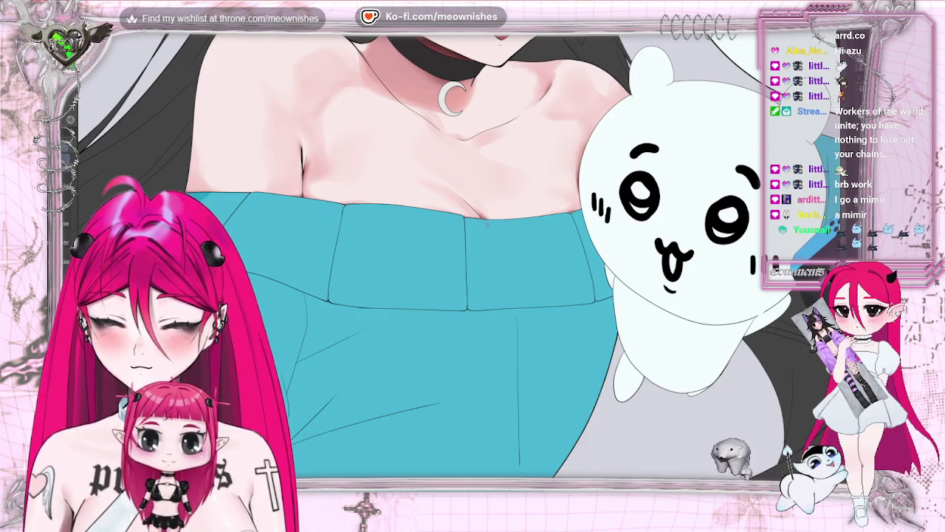
Step: Mirror and zoom the canvas to check the collarbone shading
key("m")
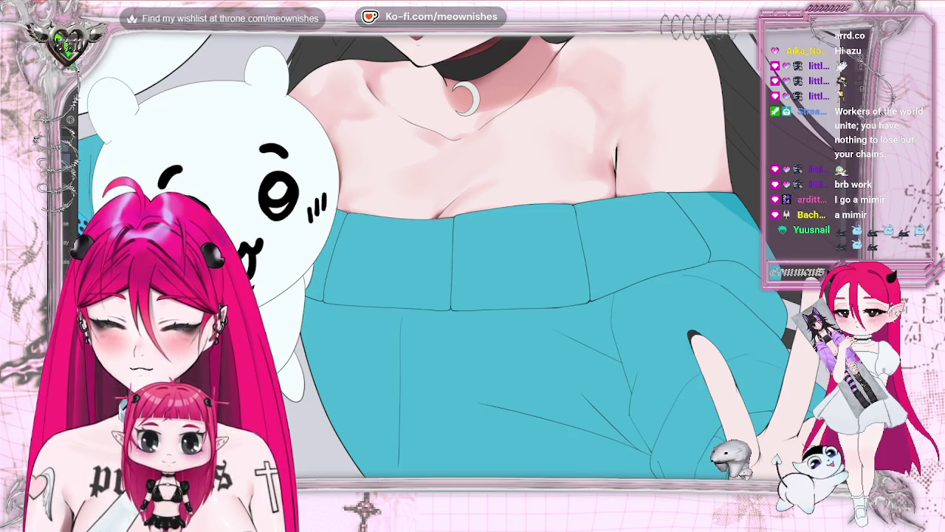
key("ctrl+0")
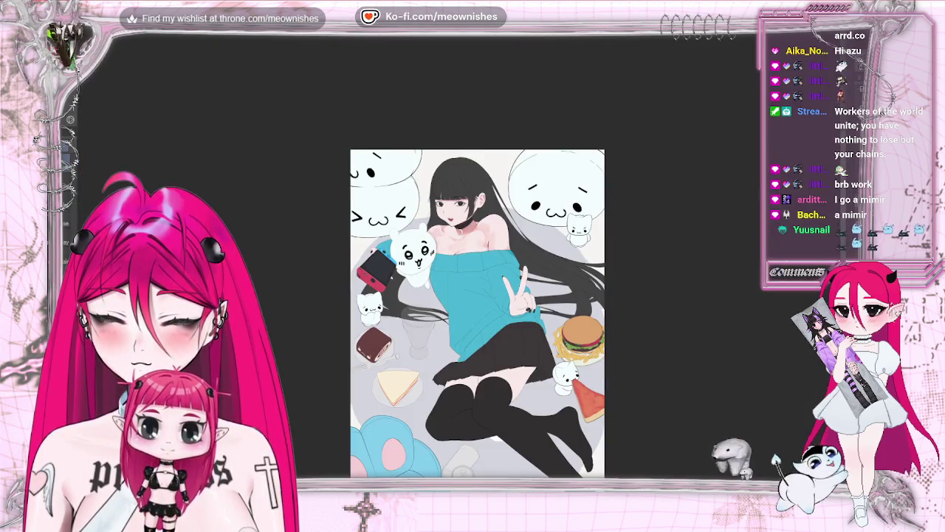
key("ctrl+plus")
key("ctrl+plus")
key("ctrl+plus")
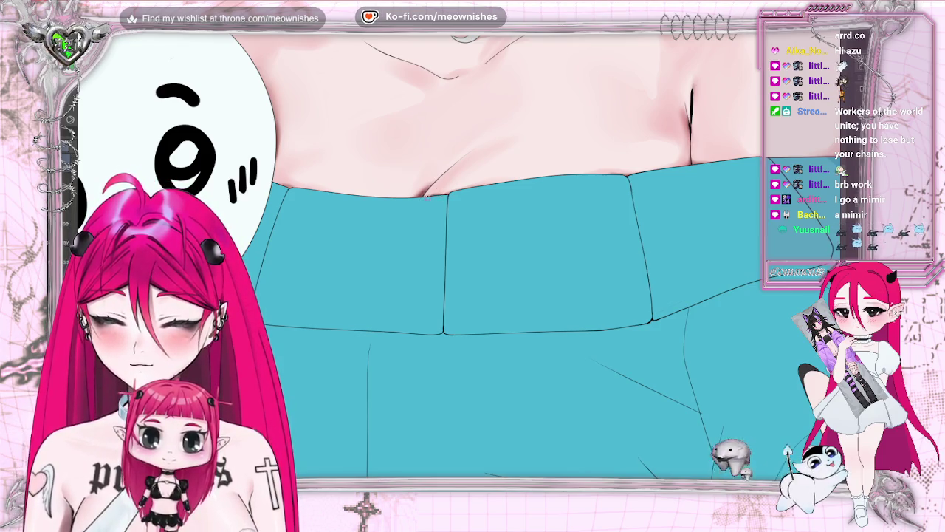
key("h")
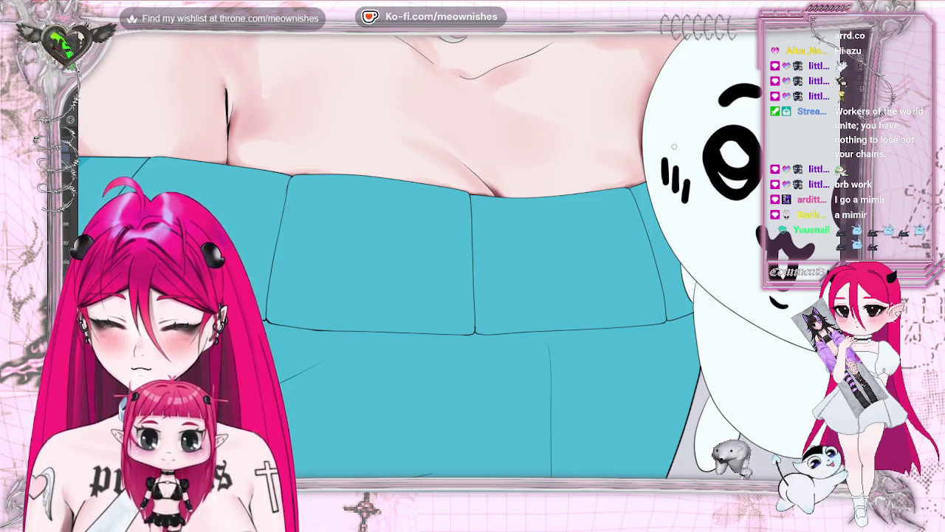
scroll(443, 258, "up", 3)
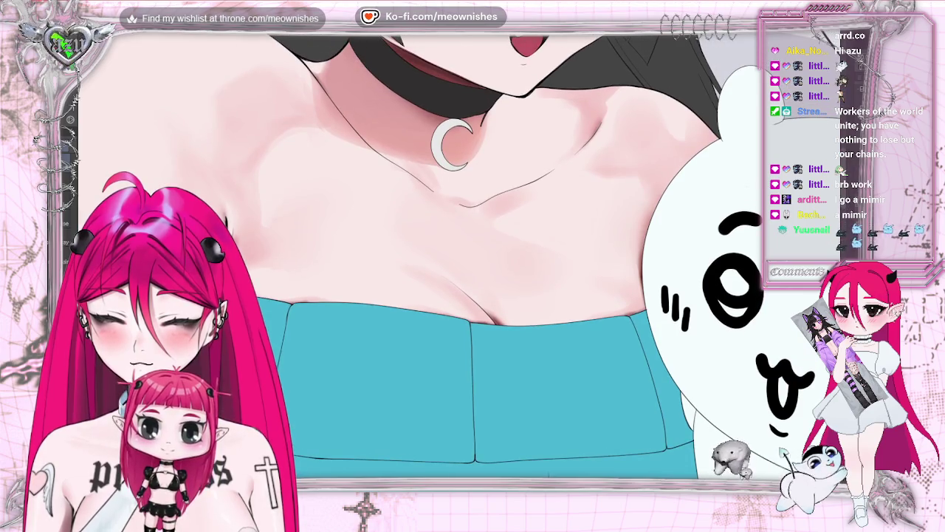
key("h")
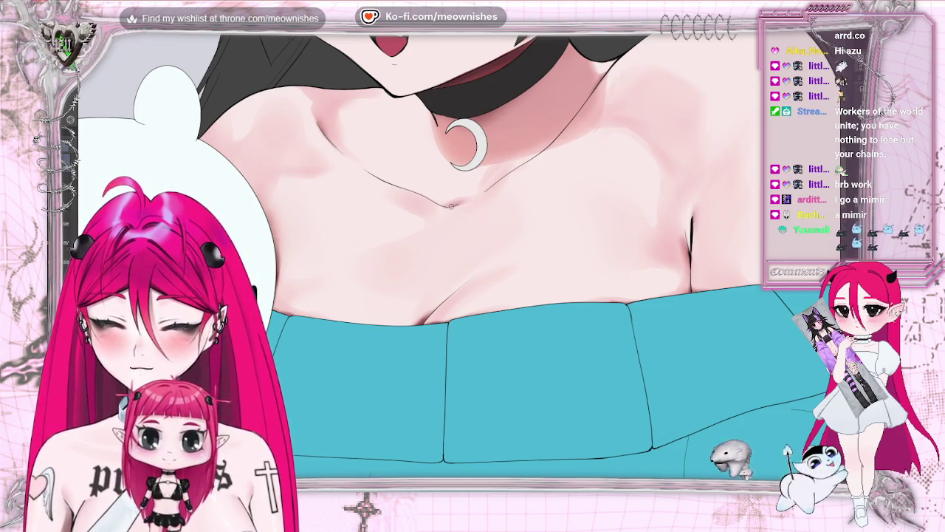
Step: Compare the reddish shadow under the choker and near the pendant by undoing and redoing it
key("ctrl+z")
key("ctrl+y")
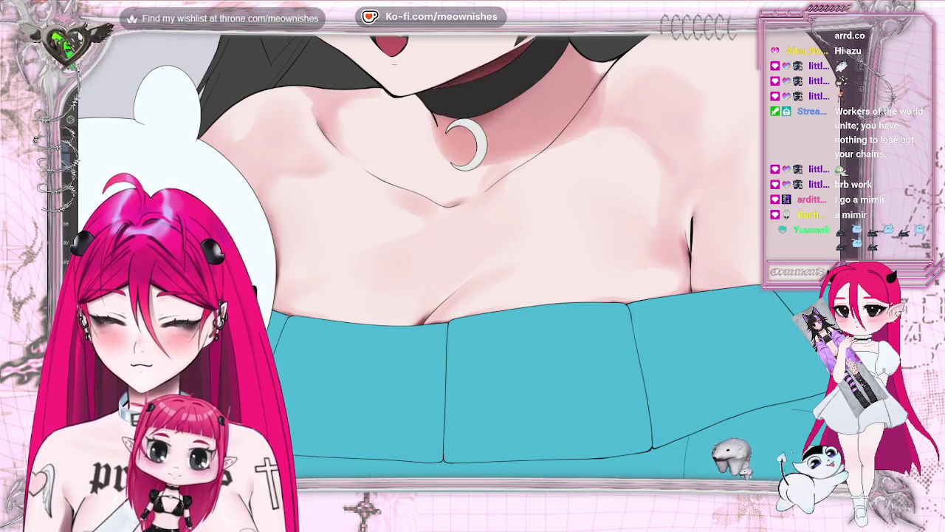
key("ctrl+z")
key("ctrl+z")
key("ctrl+y")
key("ctrl+y")
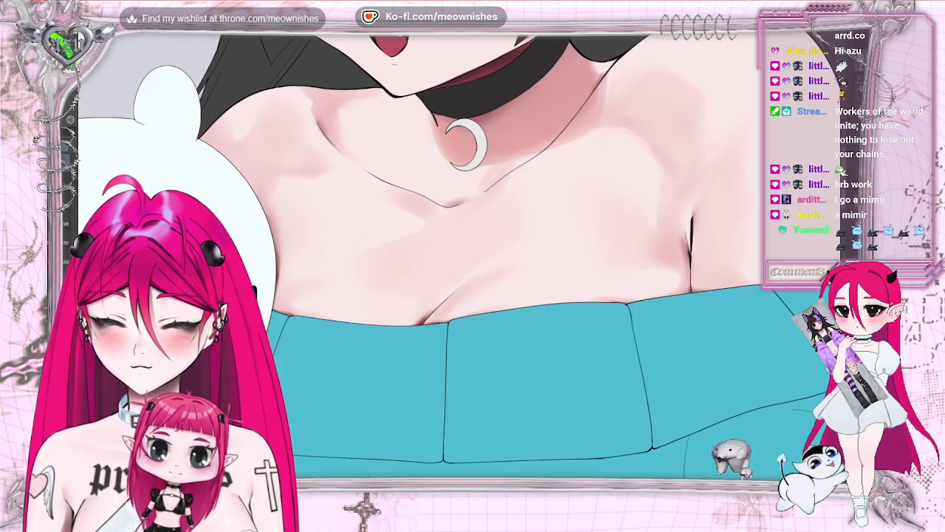
key("ctrl+z")
key("ctrl+y")
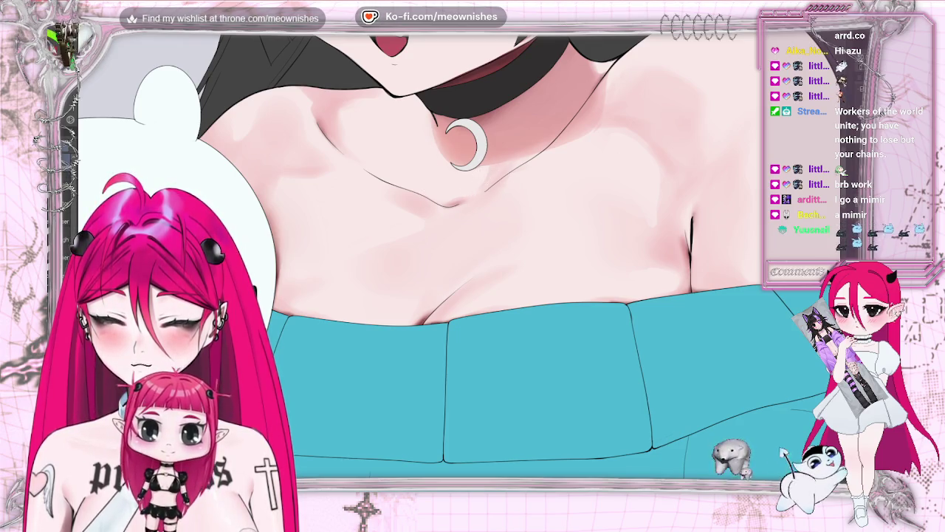
key("ctrl+z")
key("ctrl+y")
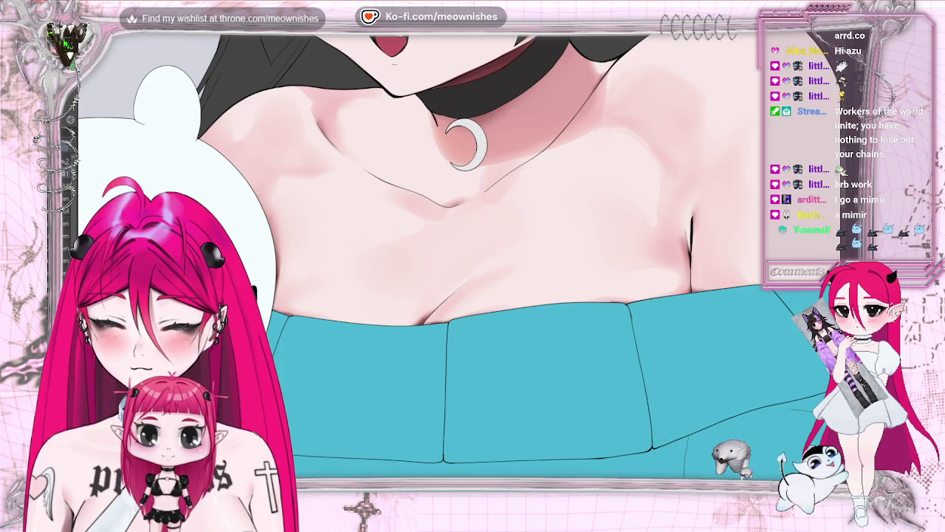
key("h")
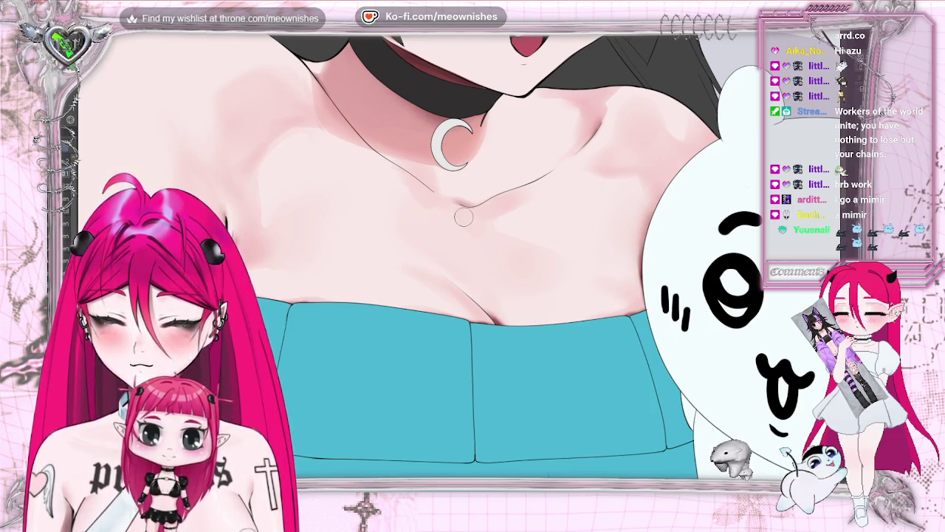
key("ctrl+minus")
Step: Zoom in close on the collarbone and mirror the canvas to shade around the crescent pendant
key("ctrl+minus")
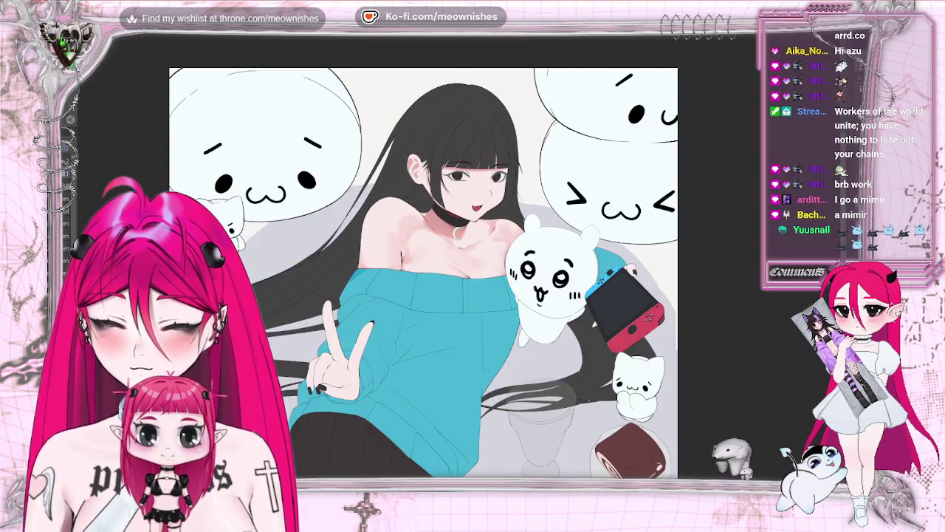
key("ctrl+minus")
key("ctrl+plus")
key("ctrl+plus")
key("ctrl+plus")
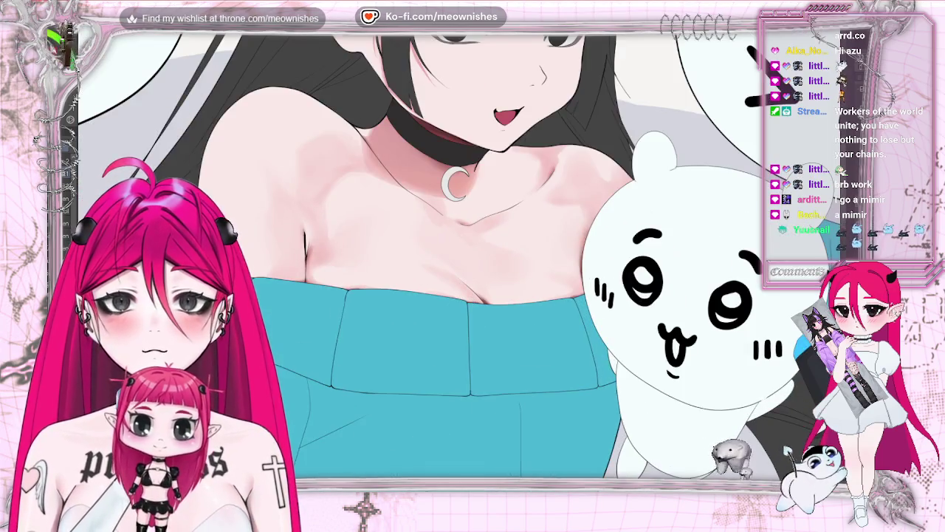
key("ctrl+plus")
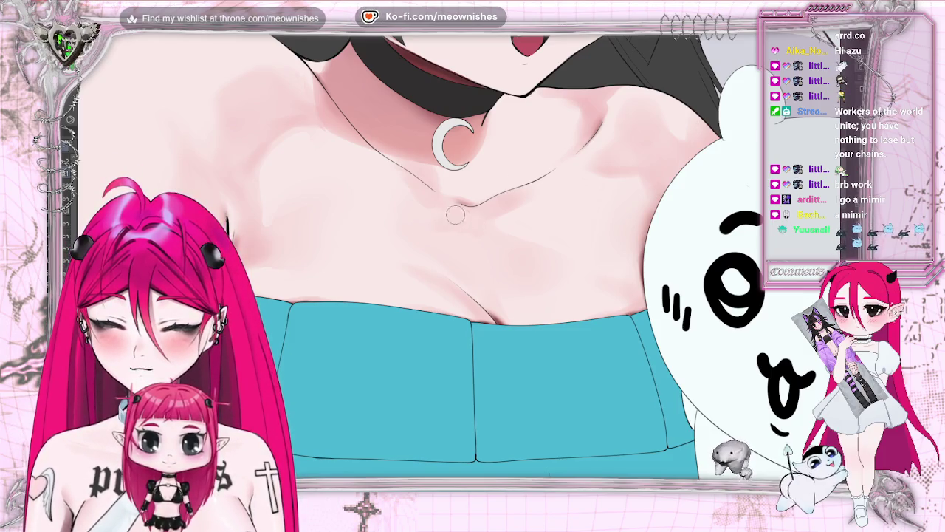
key("h")
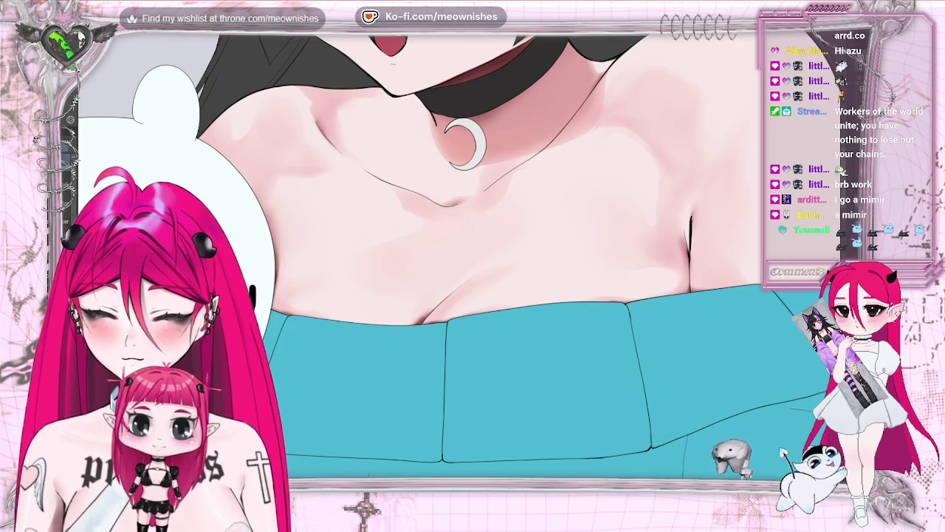
scroll(380, 184, "down", 5)
scroll(443, 258, "down", 3)
scroll(443, 258, "down", 3)
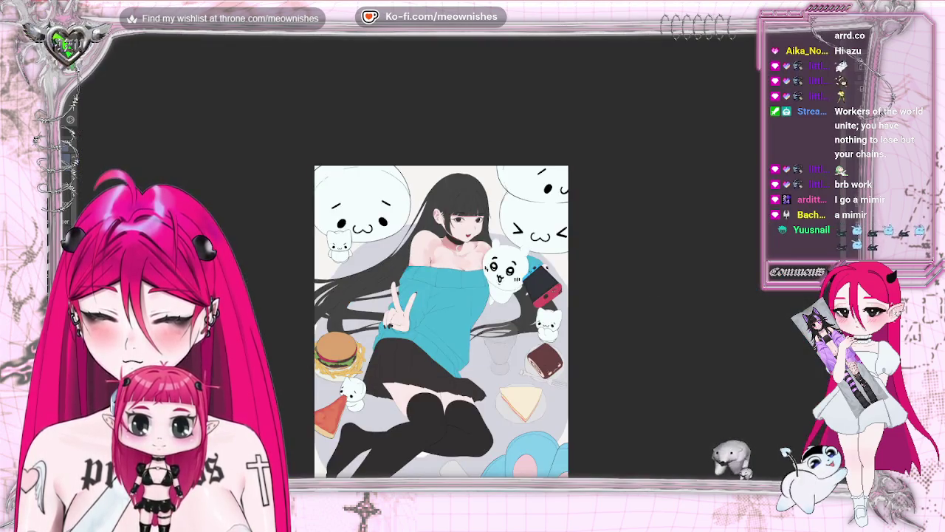
scroll(443, 259, "up", 4)
scroll(443, 258, "up", 3)
scroll(443, 263, "up", 2)
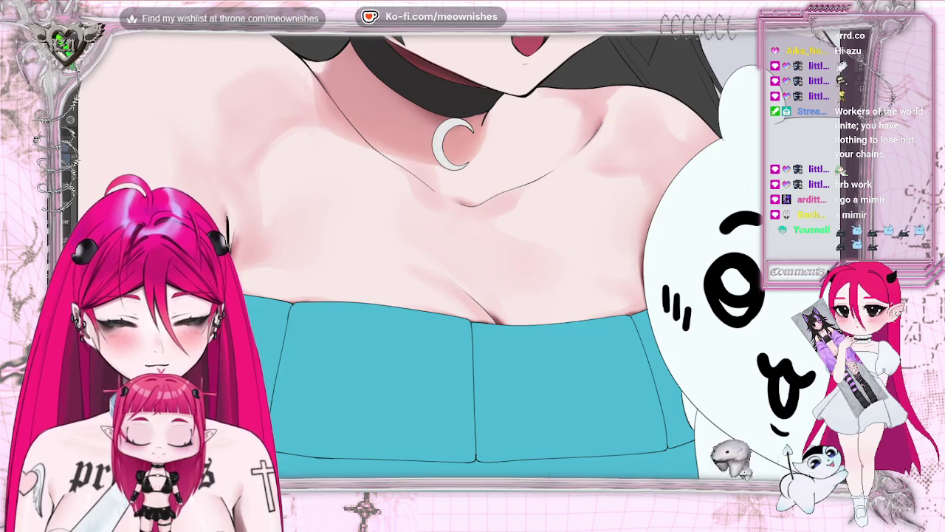
scroll(458, 259, "down", 2)
scroll(458, 258, "up", 3)
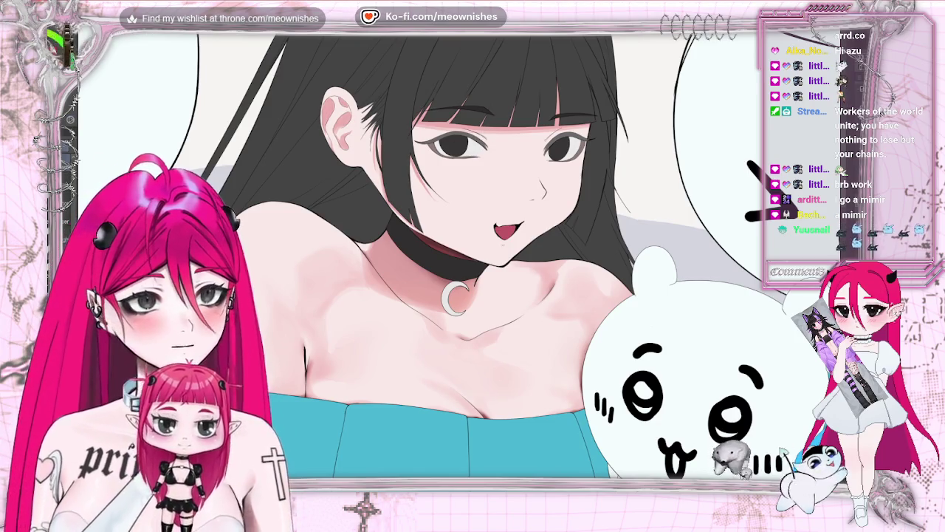
Step: Zoom in on the face to shade the cheeks and under the chin, then view the whole illustration
scroll(458, 259, "up", 2)
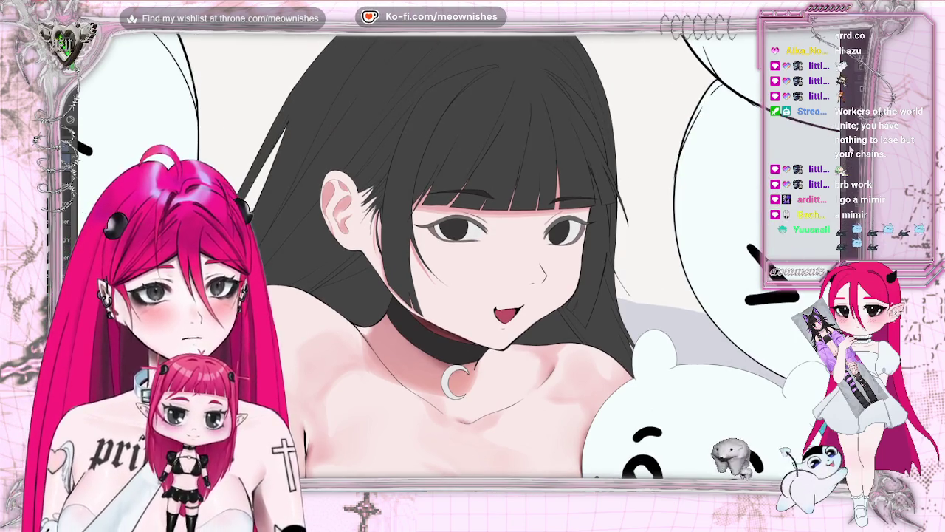
key("ctrl+plus")
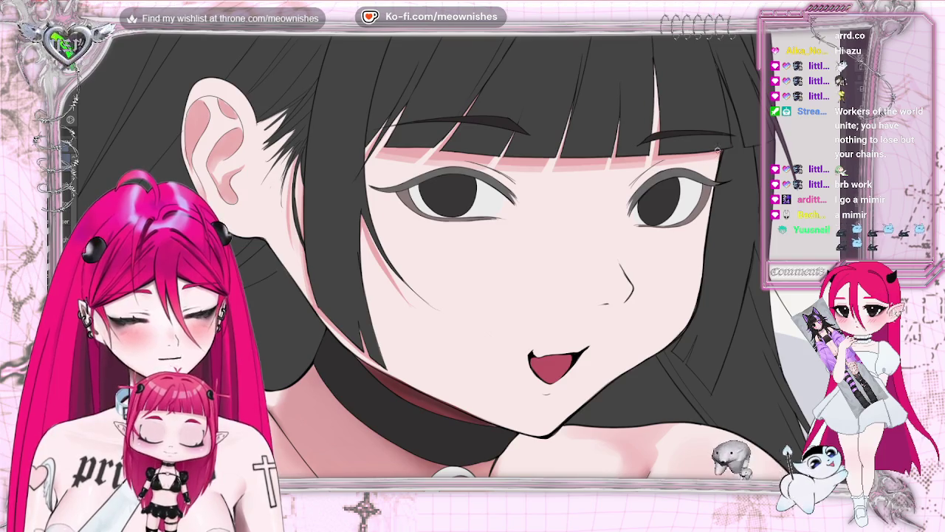
key("ctrl+0")
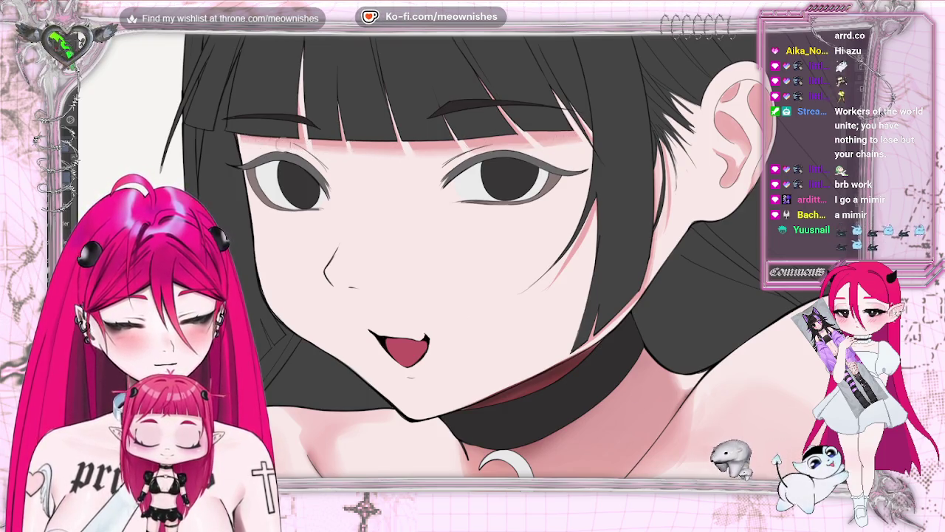
Step: Zoom in on the girl's eyes, then out to the full illustration to check the soft face shadows
scroll(417, 255, "down", 2)
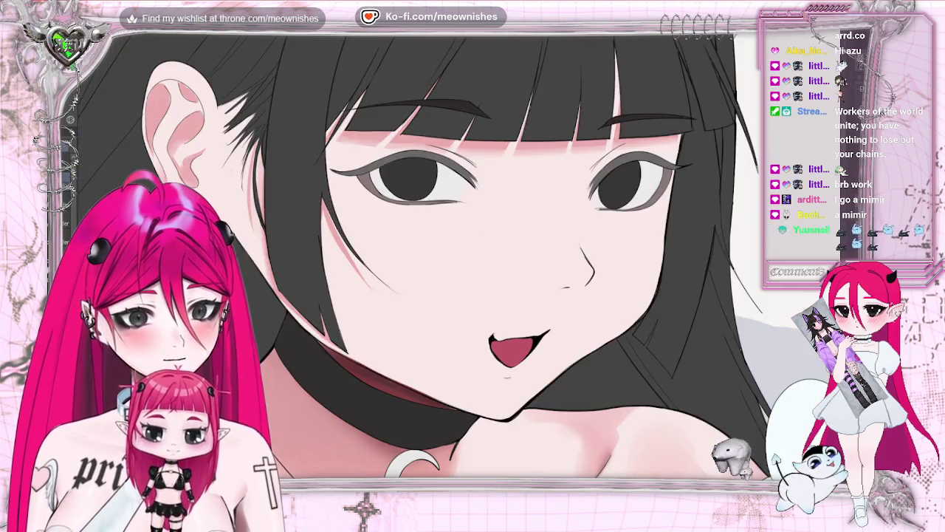
scroll(417, 255, "down", 2)
scroll(418, 255, "down", 2)
scroll(417, 296, "up", 1)
scroll(455, 251, "up", 5)
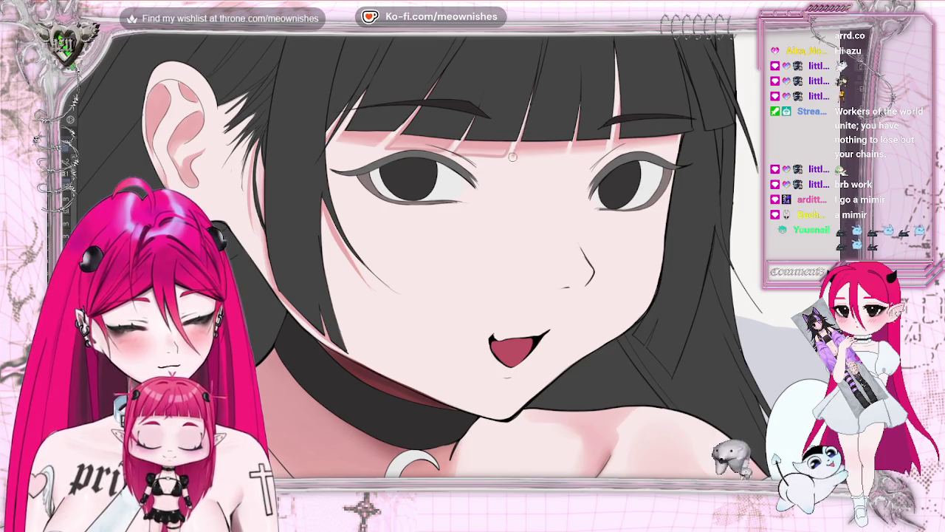
key("ctrl+0")
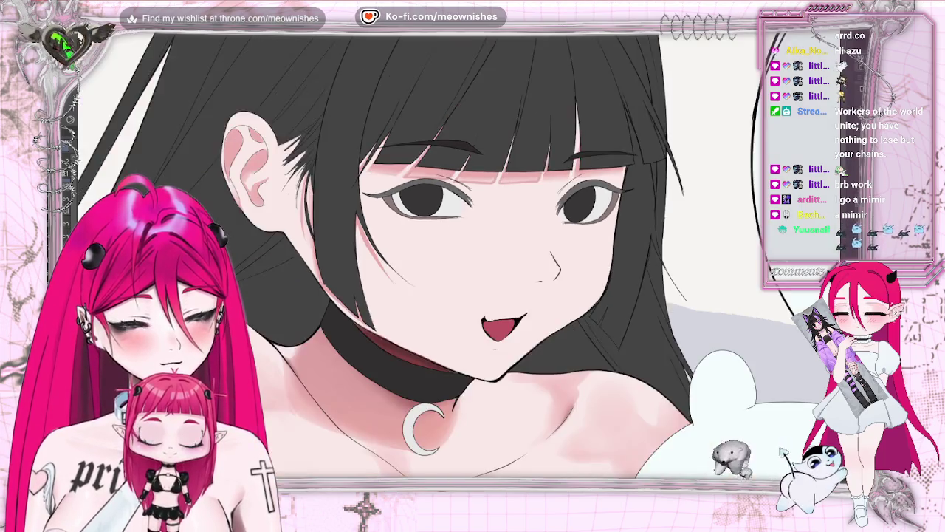
key("ctrl+0")
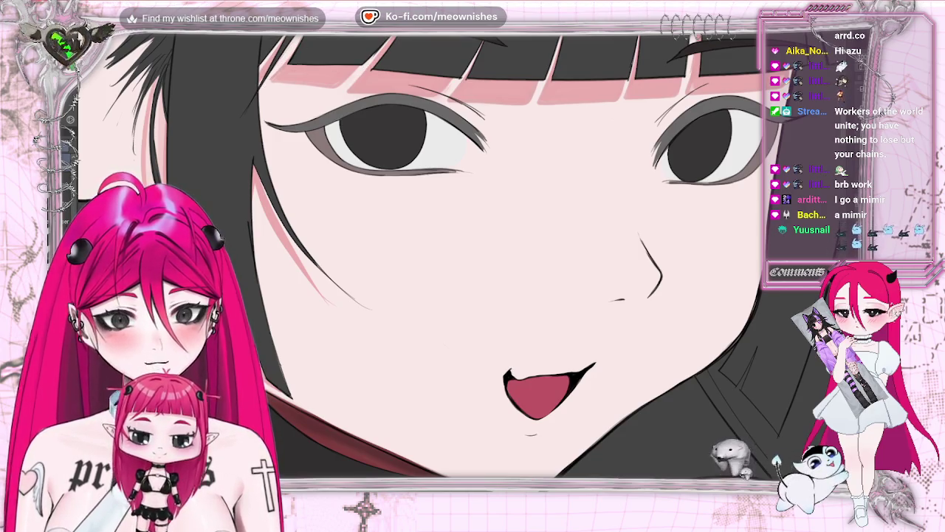
scroll(525, 118, "up", 3)
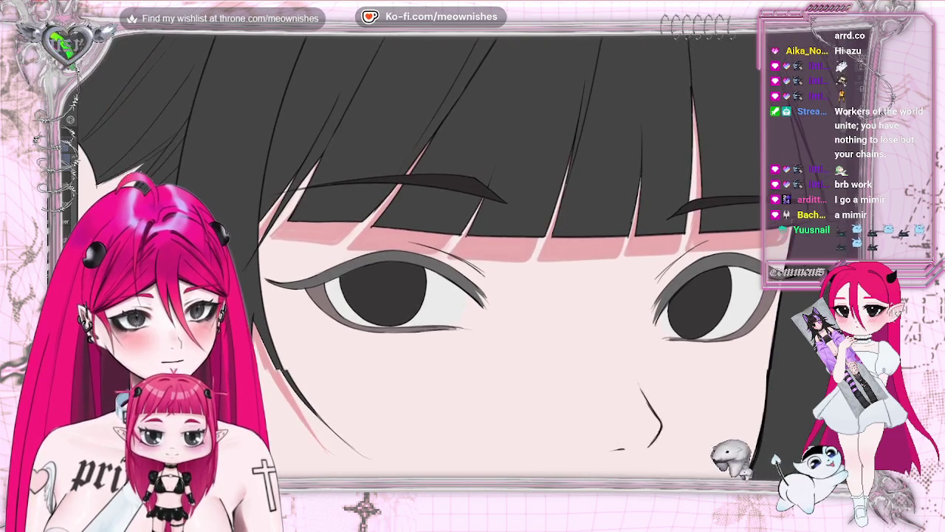